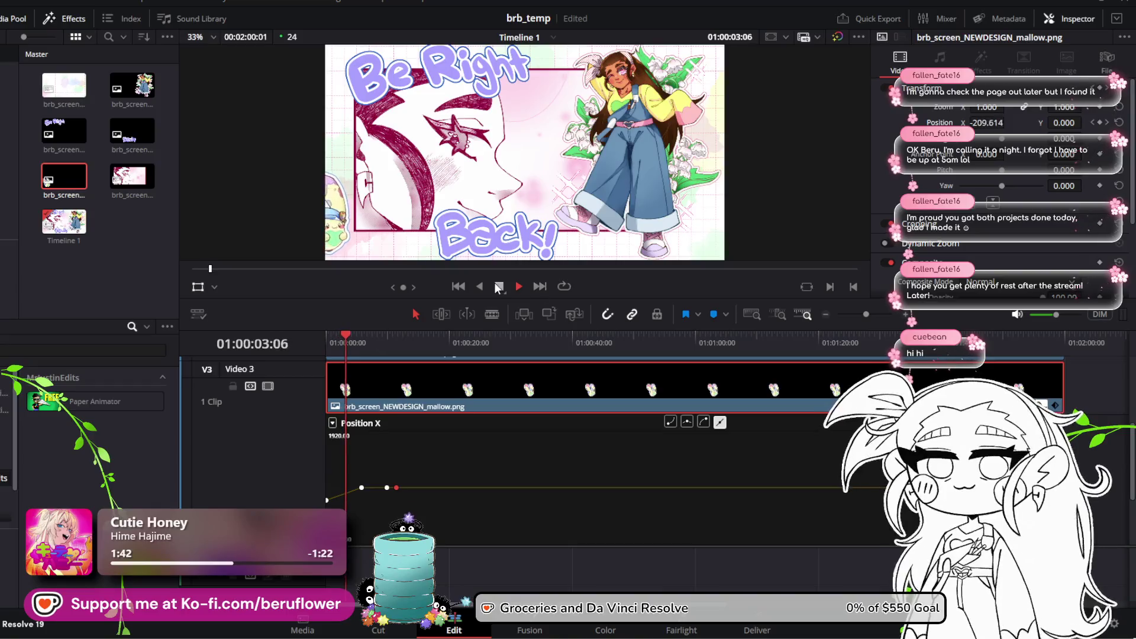
Push the first Position X keyframe further left and preview the slide-in from the start
{"action": "left_click", "coordinate": [357, 488]}
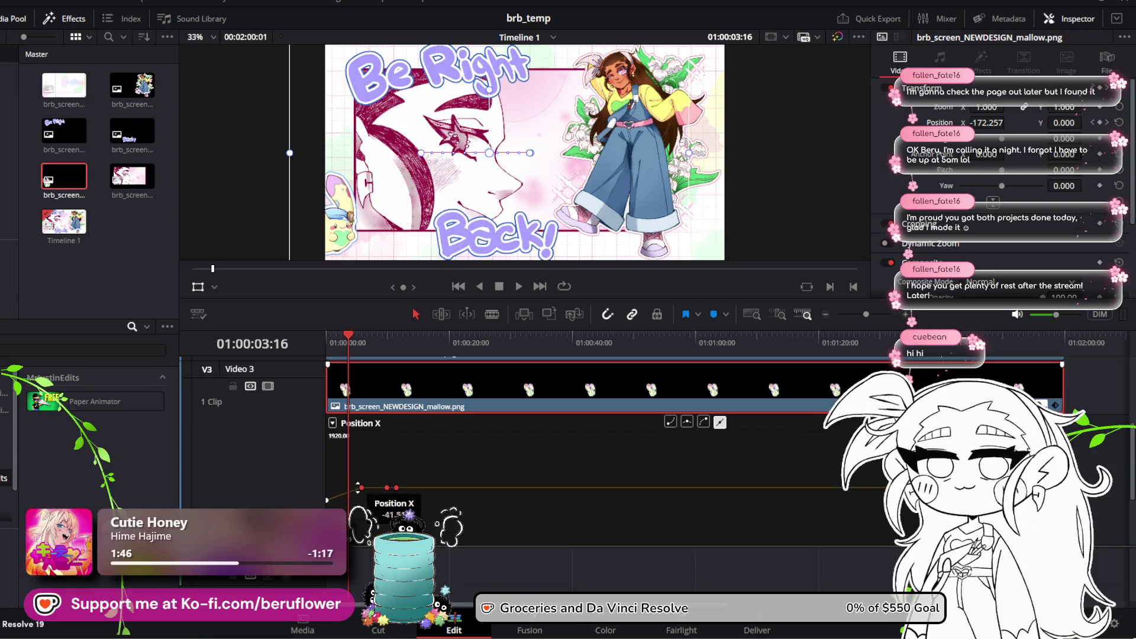
{"action": "left_click_drag", "start_coordinate": [361, 487], "coordinate": [339, 496]}
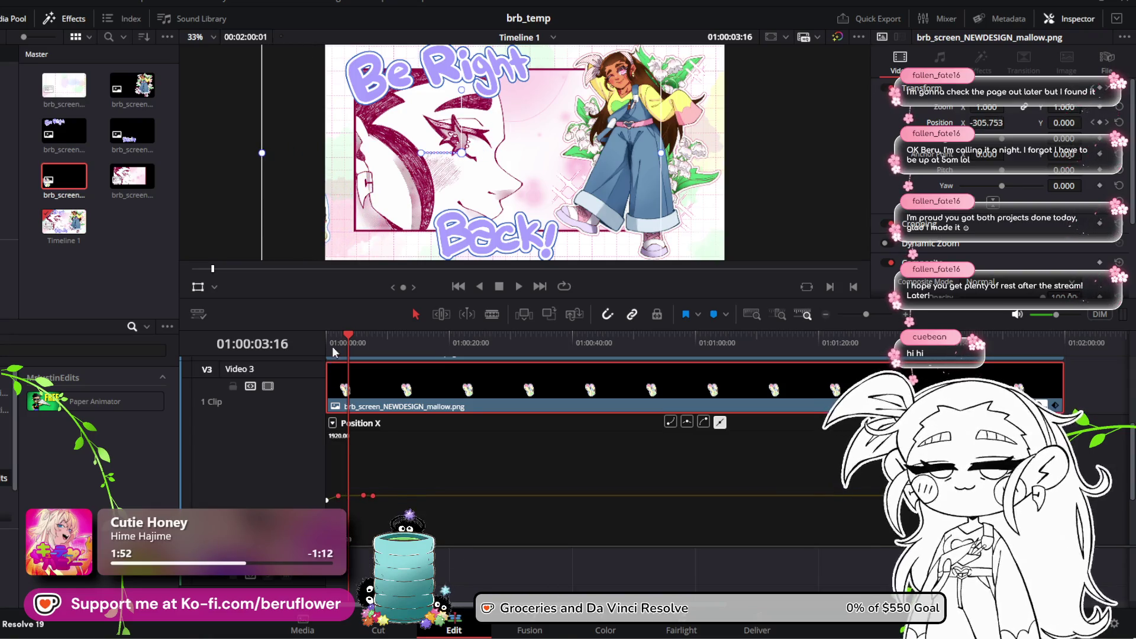
{"action": "left_click_drag", "start_coordinate": [348, 355], "coordinate": [328, 355]}
{"action": "left_click", "coordinate": [520, 287]}
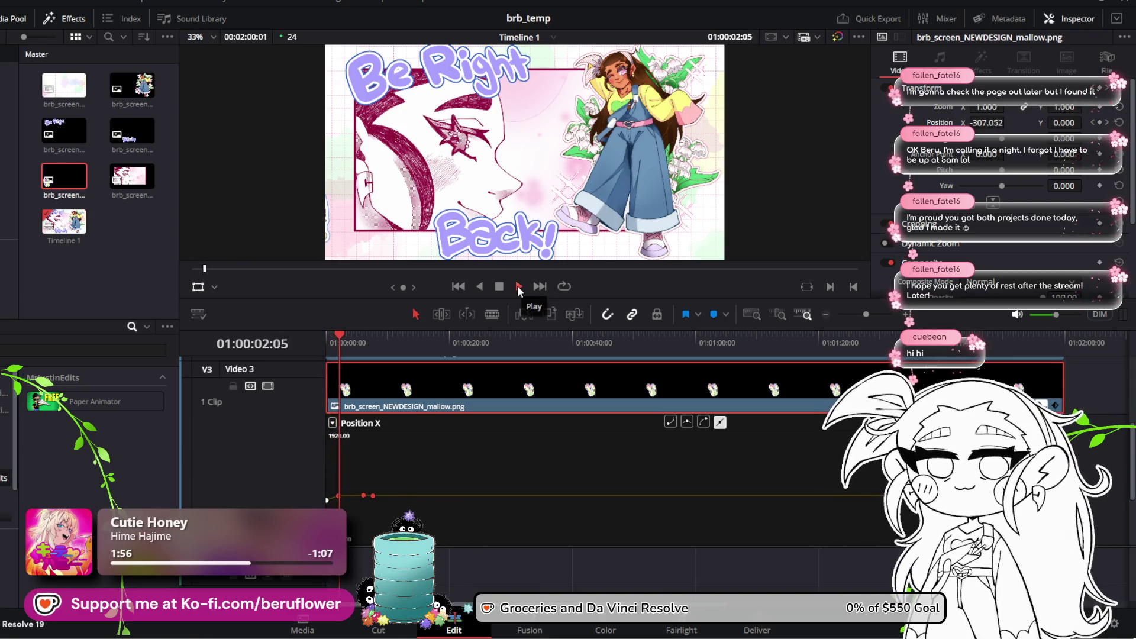
{"action": "left_click", "coordinate": [500, 287]}
{"action": "left_click_drag", "start_coordinate": [350, 335], "coordinate": [338, 336]}
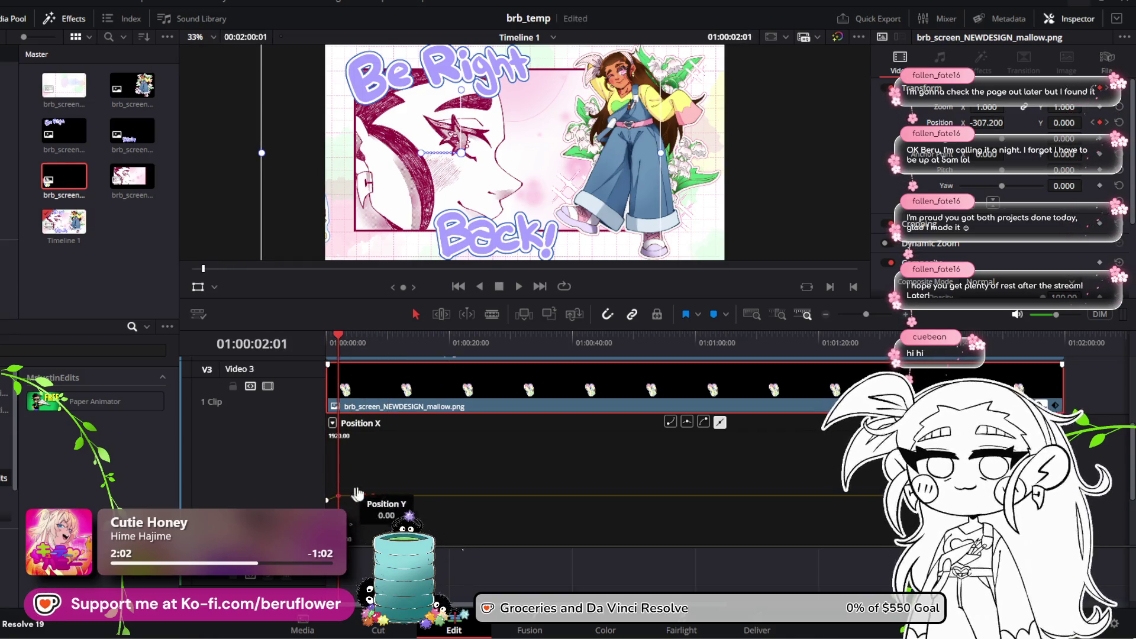
Nudge the selected keyframes later and higher, save, and undo a trial drop to -179.2
{"action": "left_click_drag", "start_coordinate": [373, 495], "coordinate": [397, 488]}
{"action": "left_click_drag", "start_coordinate": [335, 336], "coordinate": [360, 336]}
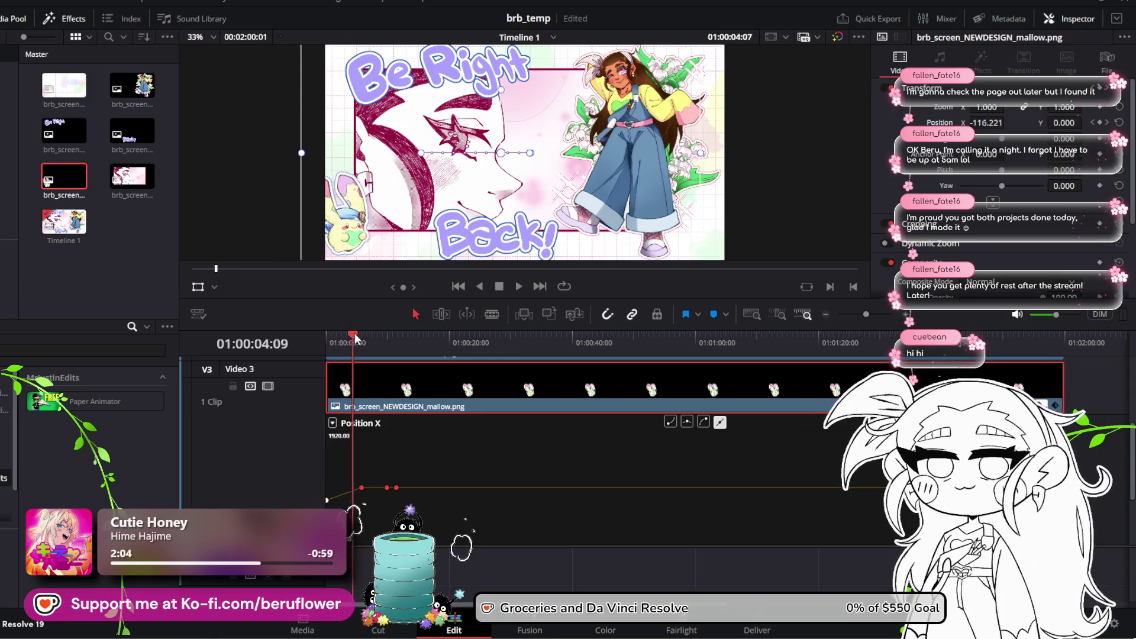
{"action": "key", "text": "ctrl+s"}
{"action": "left_click_drag", "start_coordinate": [359, 487], "coordinate": [349, 487]}
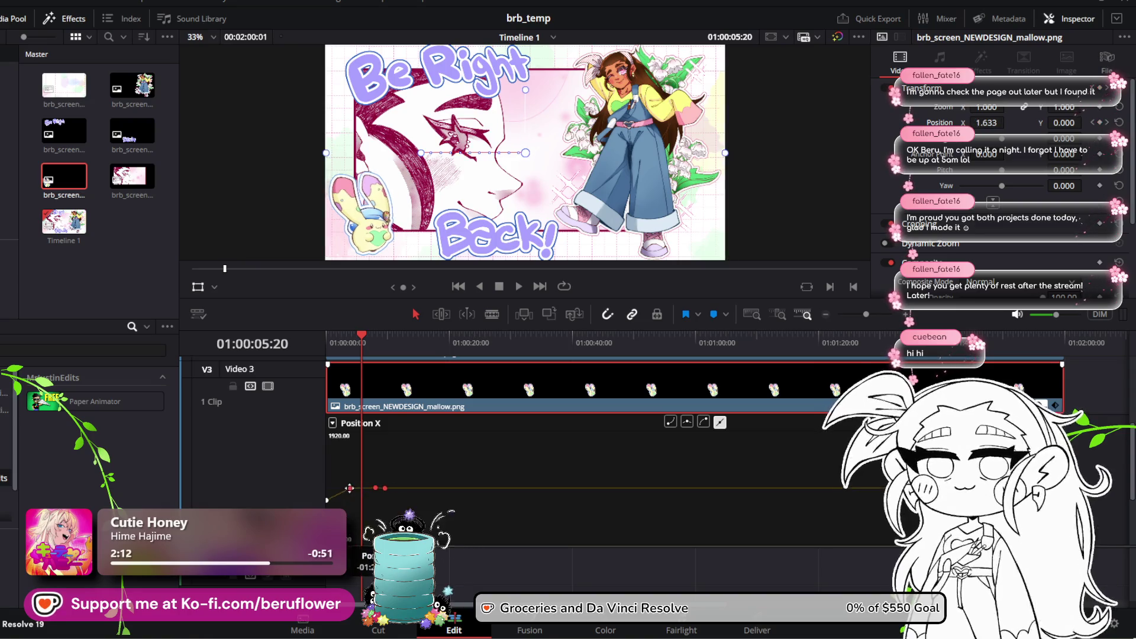
{"action": "key", "text": "ctrl+z"}
{"action": "key", "text": "ctrl+z"}
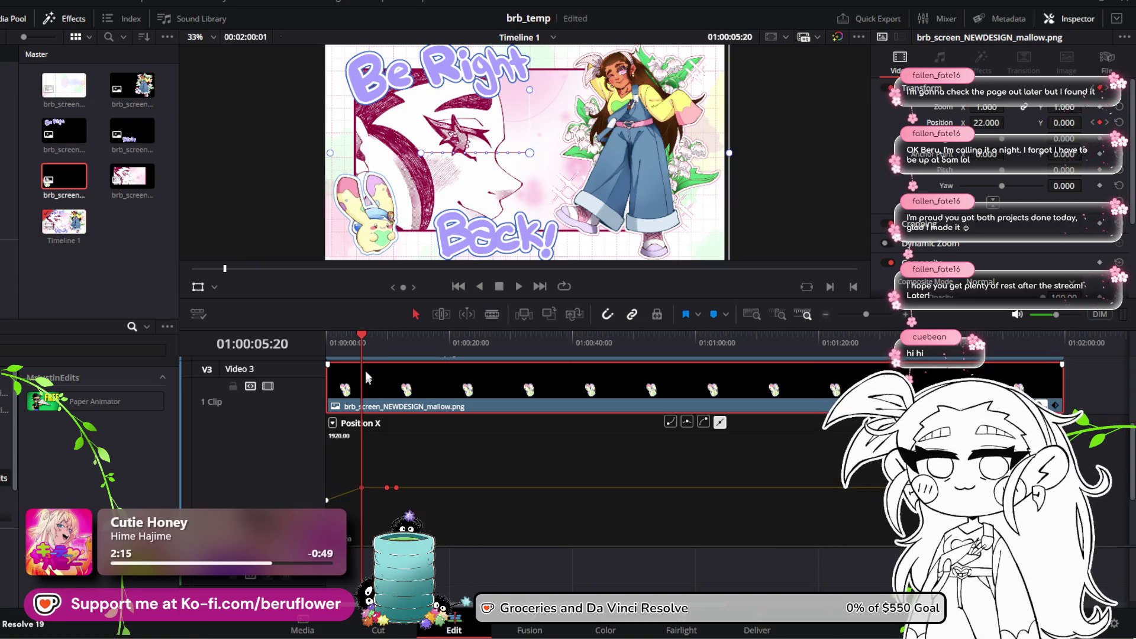
{"action": "mouse_move", "coordinate": [349, 340]}
{"action": "left_mouse_down"}
{"action": "mouse_move", "coordinate": [387, 346]}
{"action": "mouse_move", "coordinate": [317, 349]}
{"action": "left_mouse_up"}
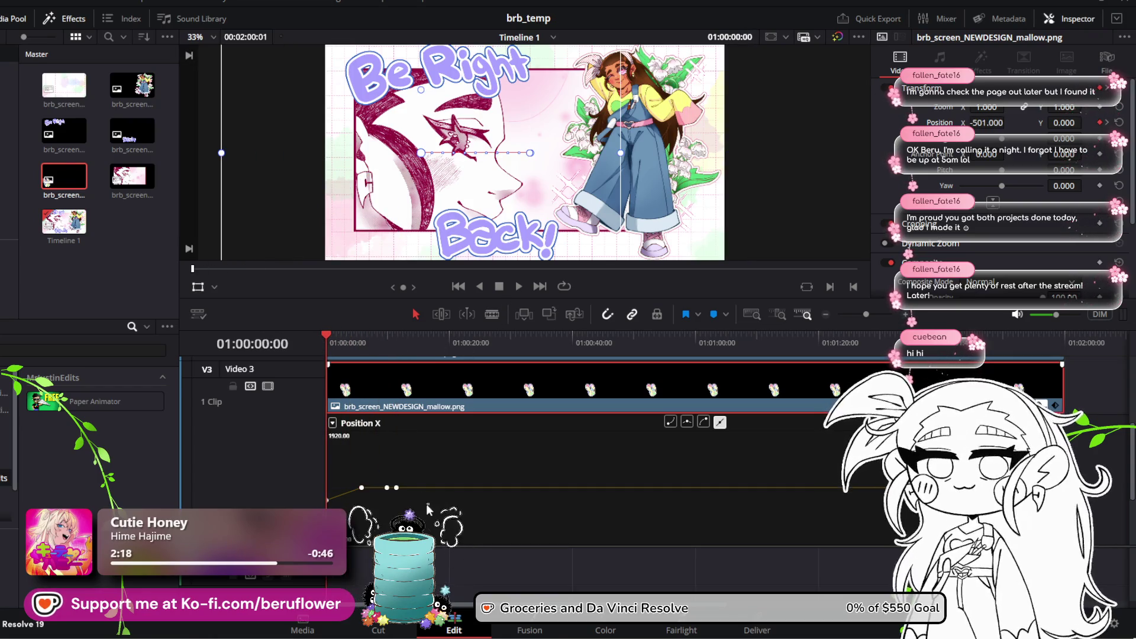
Move three Position X keyframes earlier and replay the slide-in from the start
{"action": "left_click_drag", "start_coordinate": [348, 487], "coordinate": [342, 489]}
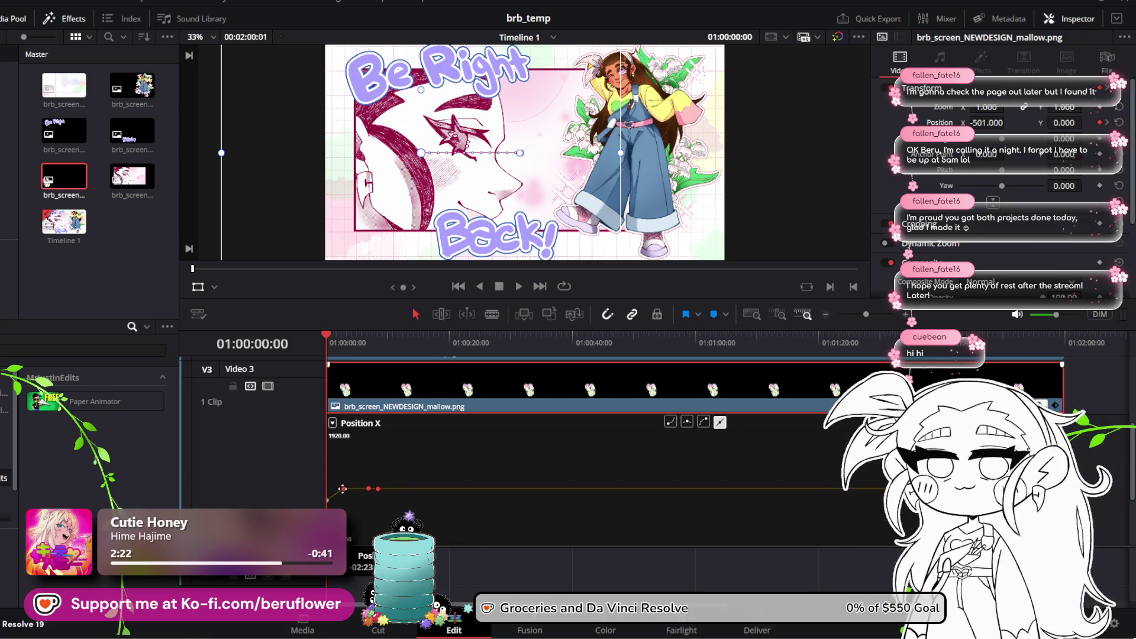
{"action": "key", "text": "space"}
{"action": "left_click_drag", "start_coordinate": [324, 335], "coordinate": [369, 338]}
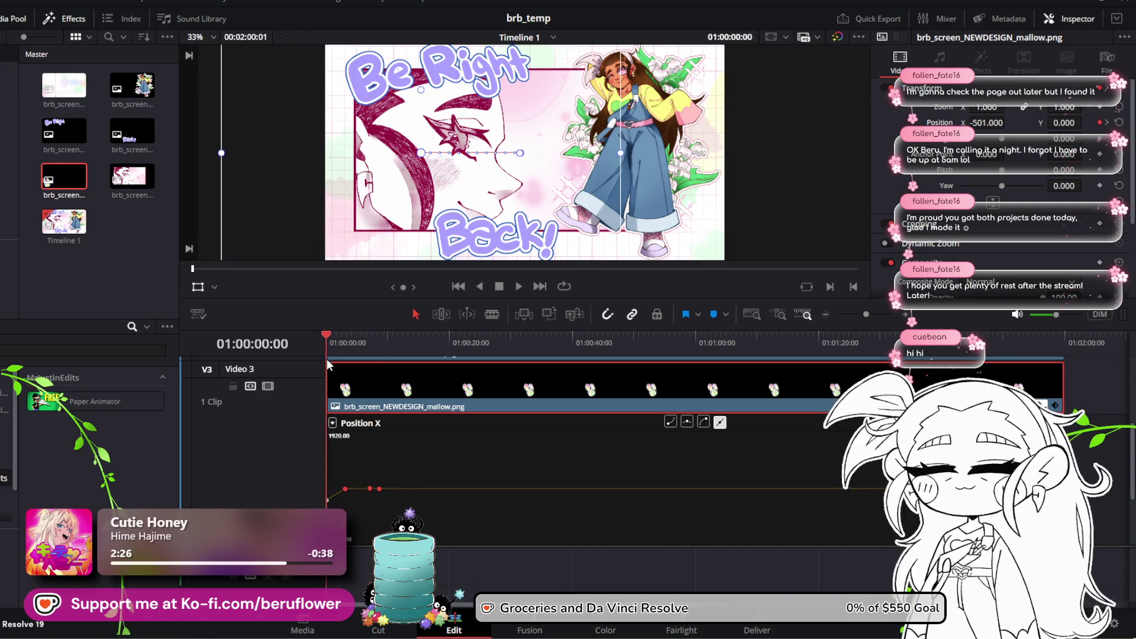
{"action": "left_click_drag", "start_coordinate": [366, 357], "coordinate": [327, 379]}
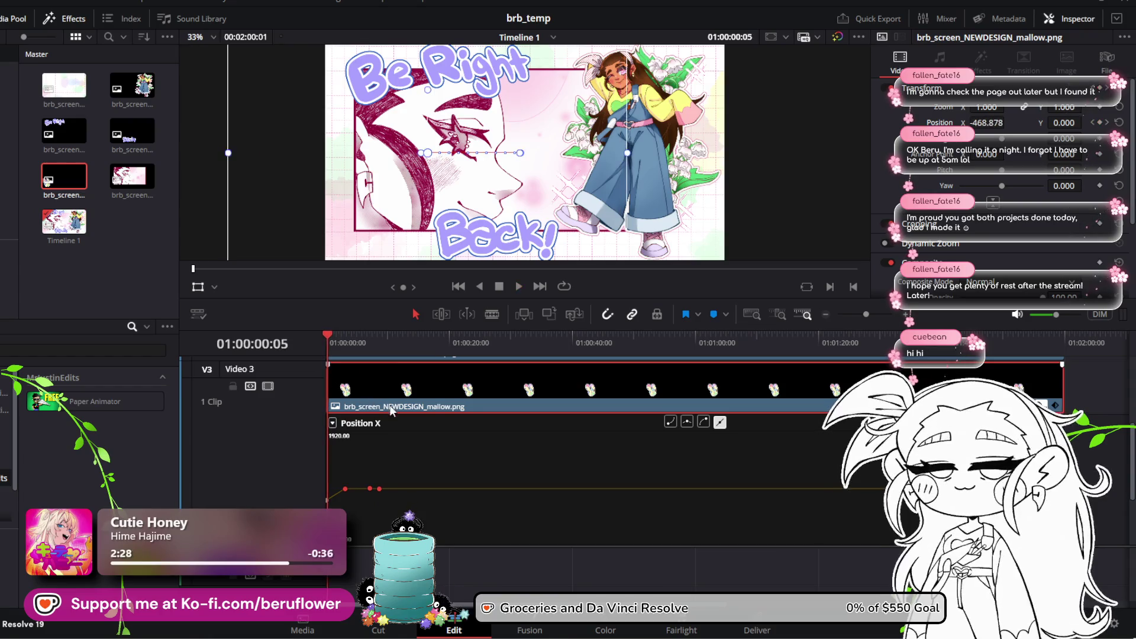
Shift one Position X keyframe earlier and raise another to -3.600 to tighten the bounce
{"action": "left_click", "coordinate": [515, 286]}
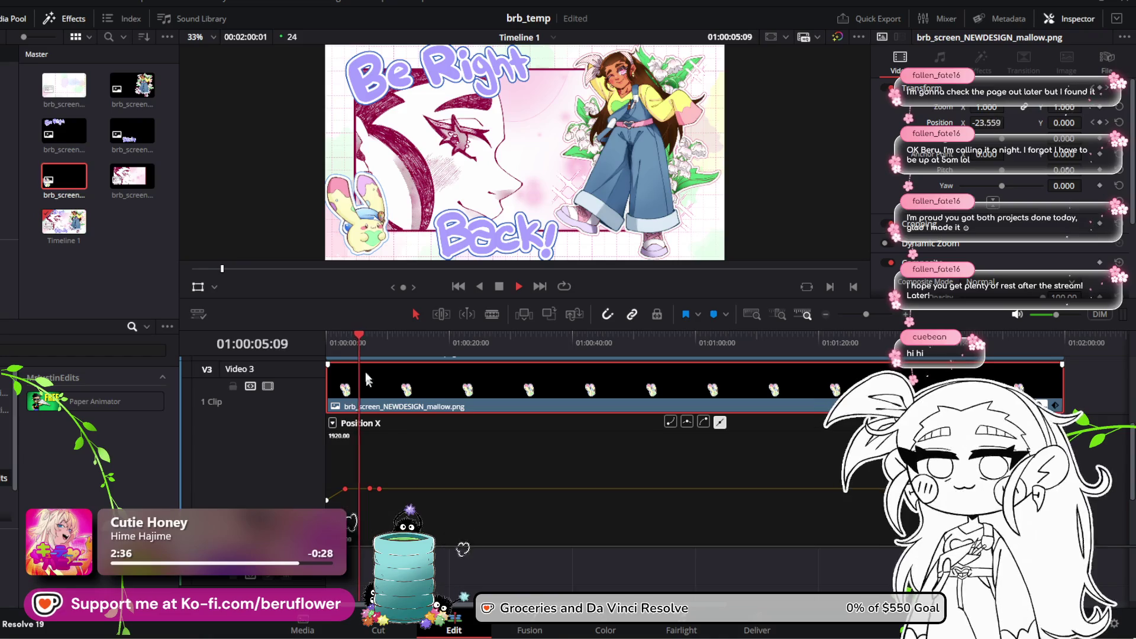
{"action": "left_click_drag", "start_coordinate": [362, 336], "coordinate": [371, 340]}
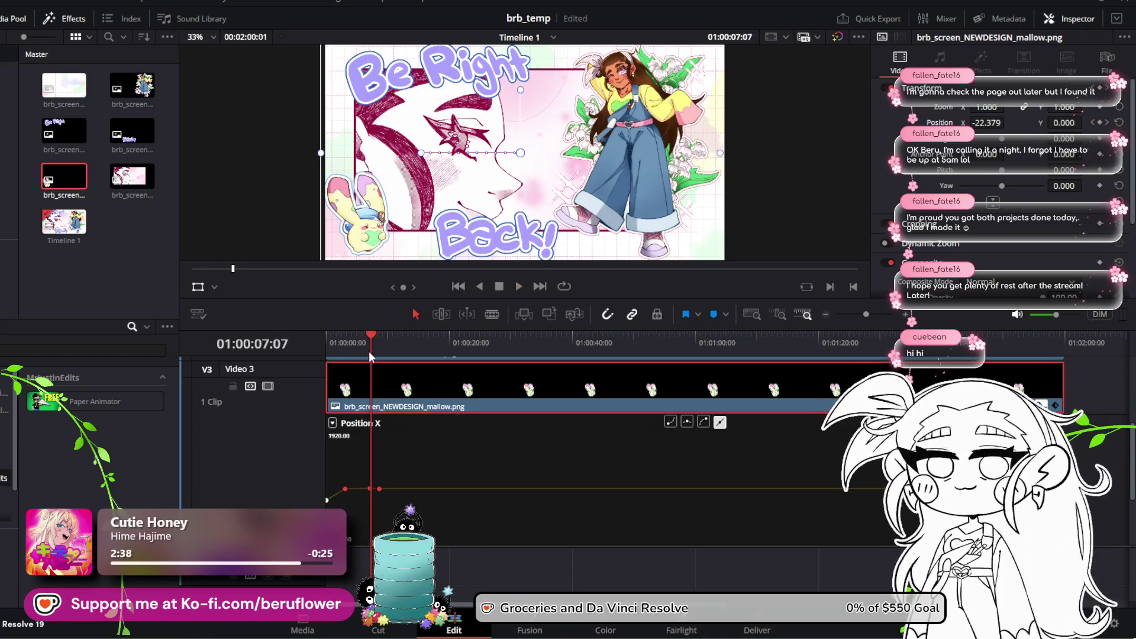
{"action": "key", "text": "space"}
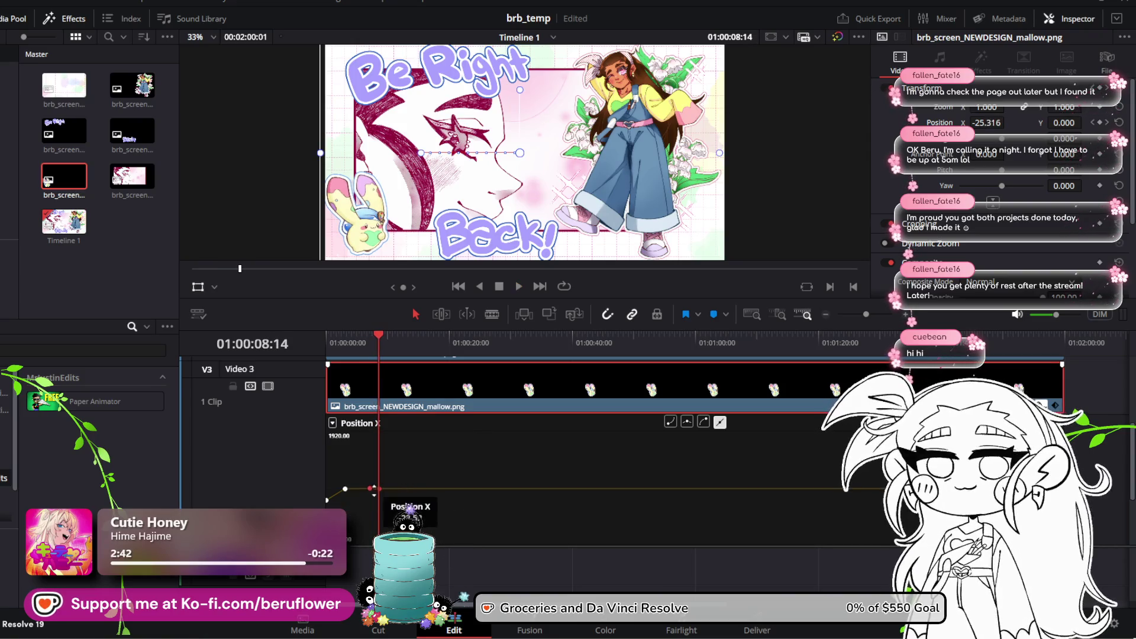
{"action": "mouse_move", "coordinate": [370, 488]}
{"action": "left_mouse_down"}
{"action": "mouse_move", "coordinate": [337, 488]}
{"action": "mouse_move", "coordinate": [364, 489]}
{"action": "left_mouse_up"}
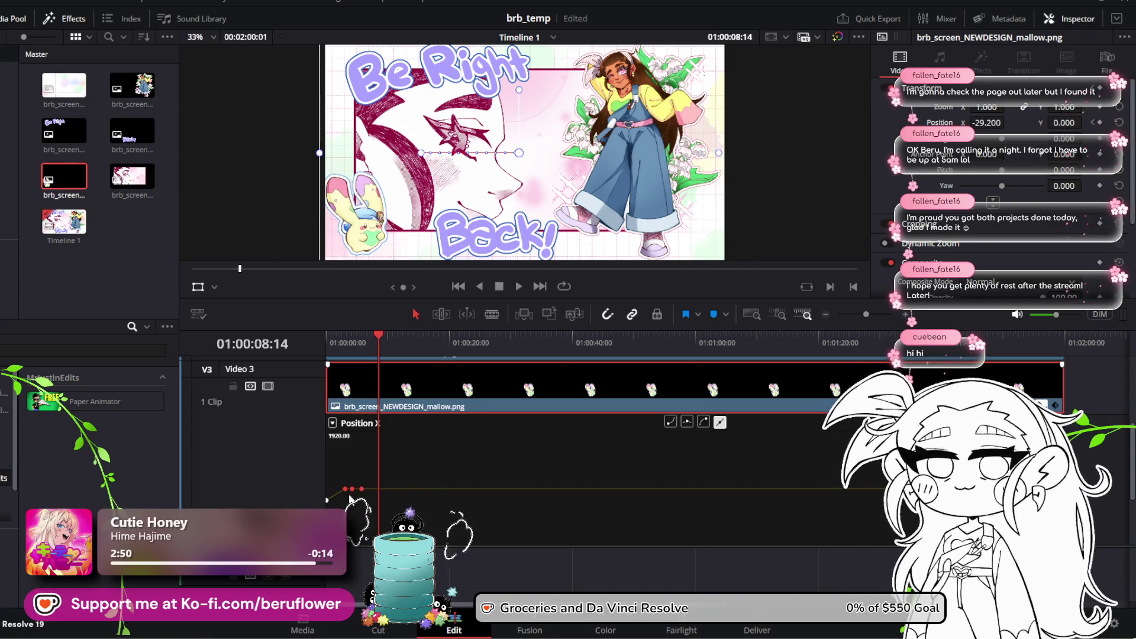
{"action": "mouse_move", "coordinate": [333, 489]}
{"action": "left_mouse_down"}
{"action": "mouse_move", "coordinate": [314, 488]}
{"action": "mouse_move", "coordinate": [344, 488]}
{"action": "left_mouse_up"}
Replay the animation from the start and move a keyframe later on the curve
{"action": "left_click_drag", "start_coordinate": [380, 341], "coordinate": [303, 339]}
{"action": "left_click", "coordinate": [518, 286]}
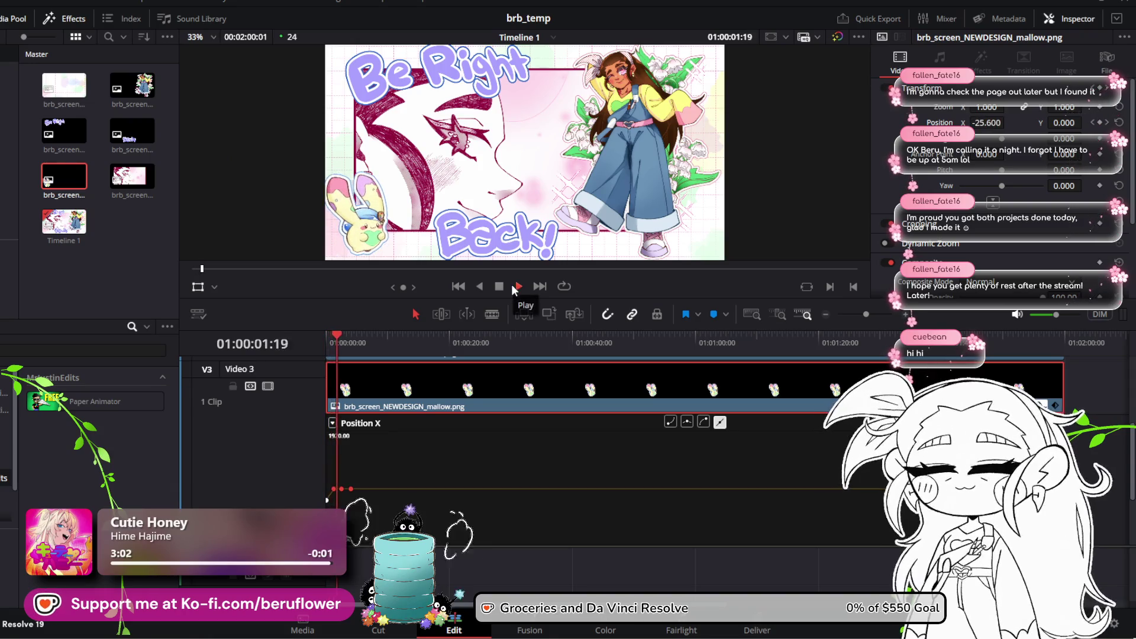
{"action": "left_click", "coordinate": [511, 285]}
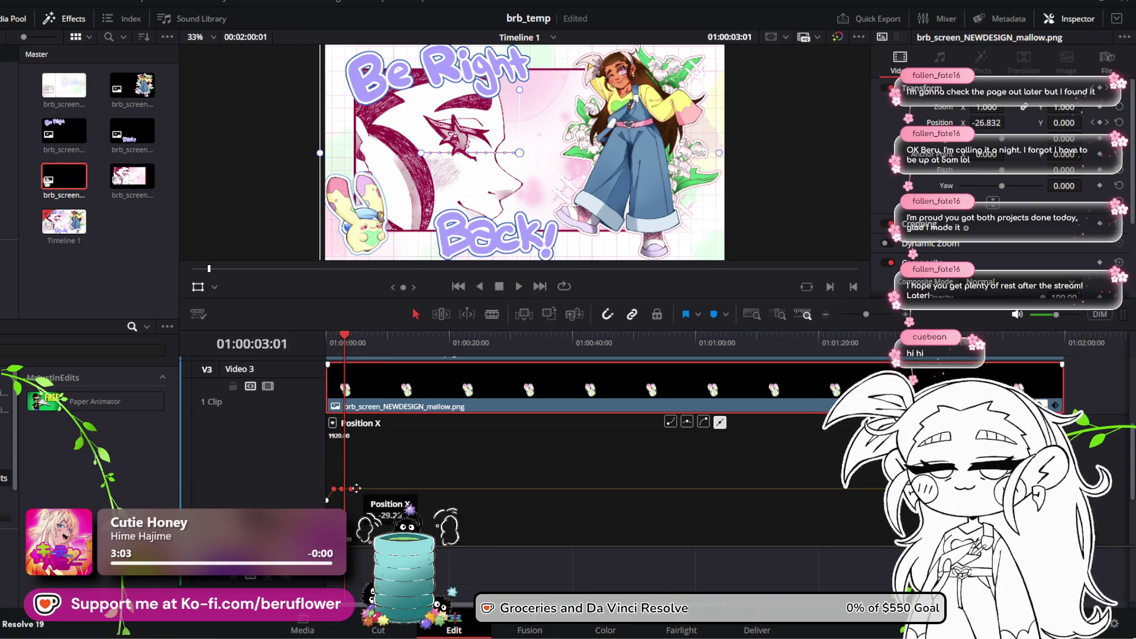
{"action": "left_click_drag", "start_coordinate": [352, 489], "coordinate": [364, 488]}
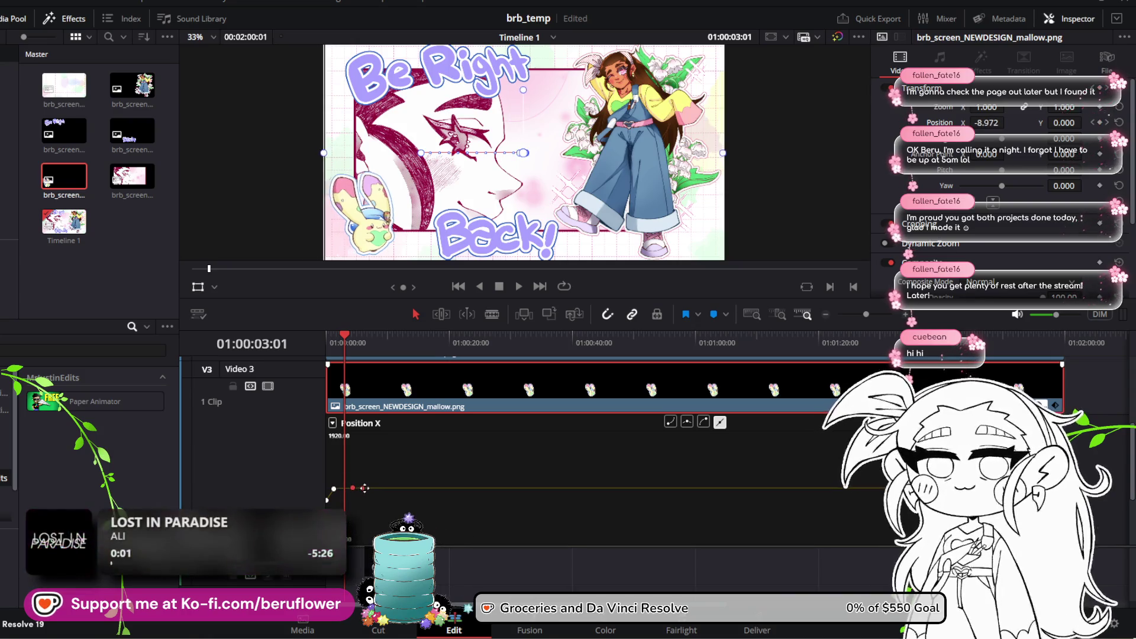
Try a Position X overshoot of 76.8, then 51.2, at 01:00:05:20
{"action": "left_click_drag", "start_coordinate": [341, 355], "coordinate": [361, 354]}
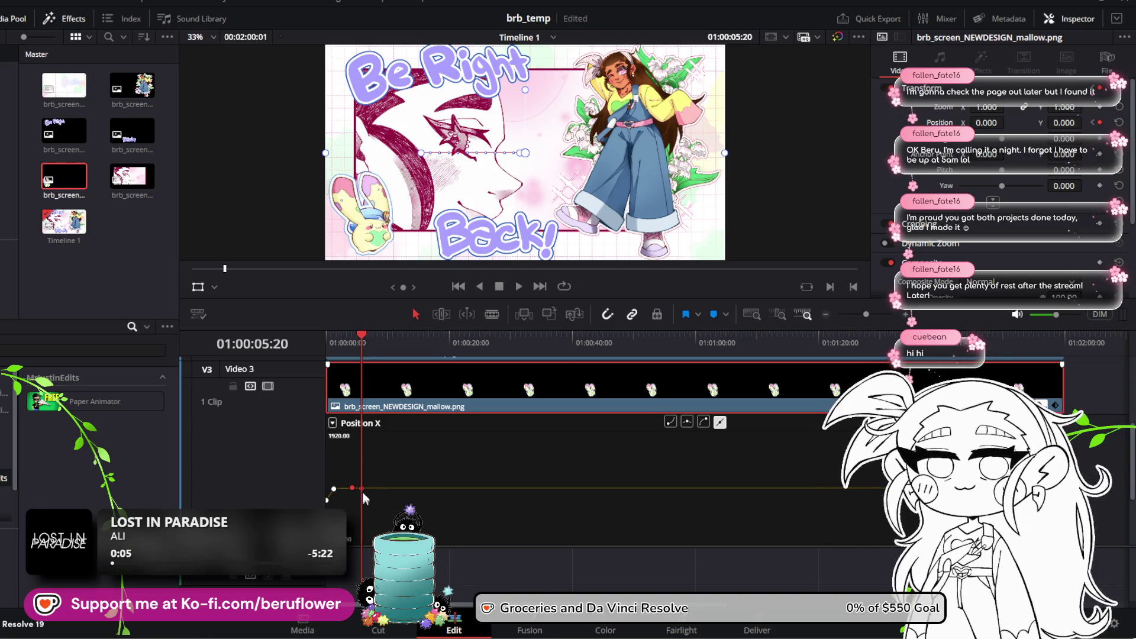
{"action": "left_click_drag", "start_coordinate": [367, 488], "coordinate": [367, 486]}
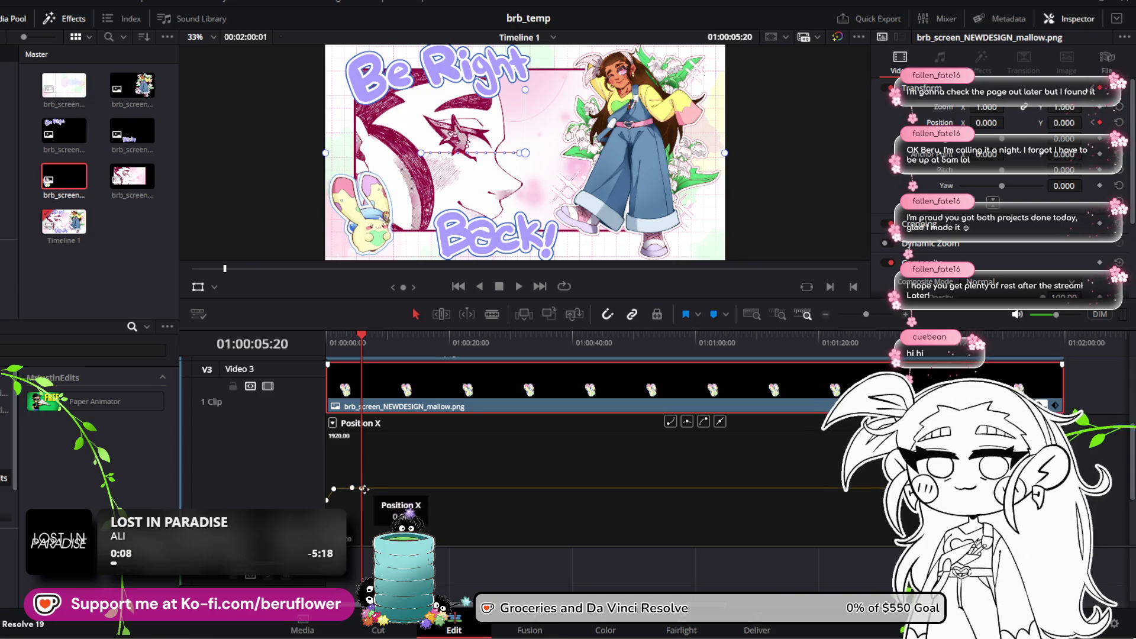
{"action": "left_click_drag", "start_coordinate": [366, 486], "coordinate": [361, 489]}
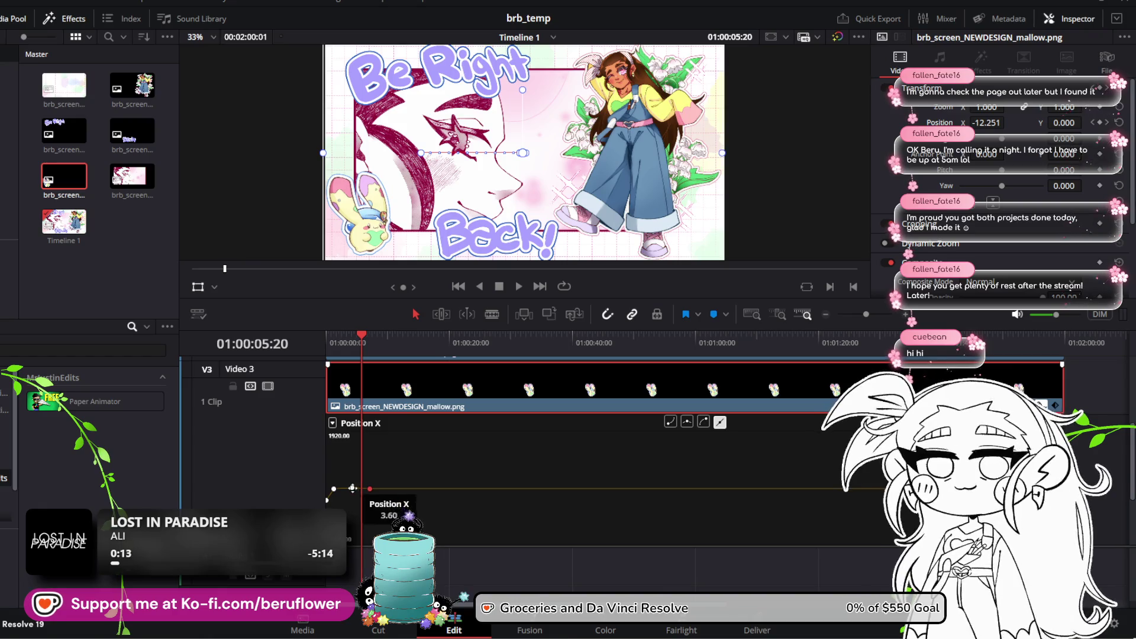
Review the motion, then delete the selected bounce keyframes
{"action": "left_click", "coordinate": [351, 339]}
{"action": "left_click", "coordinate": [367, 340]}
{"action": "mouse_move", "coordinate": [367, 340]}
{"action": "left_mouse_down"}
{"action": "mouse_move", "coordinate": [406, 347]}
{"action": "mouse_move", "coordinate": [319, 349]}
{"action": "mouse_move", "coordinate": [361, 367]}
{"action": "mouse_move", "coordinate": [350, 368]}
{"action": "left_mouse_up"}
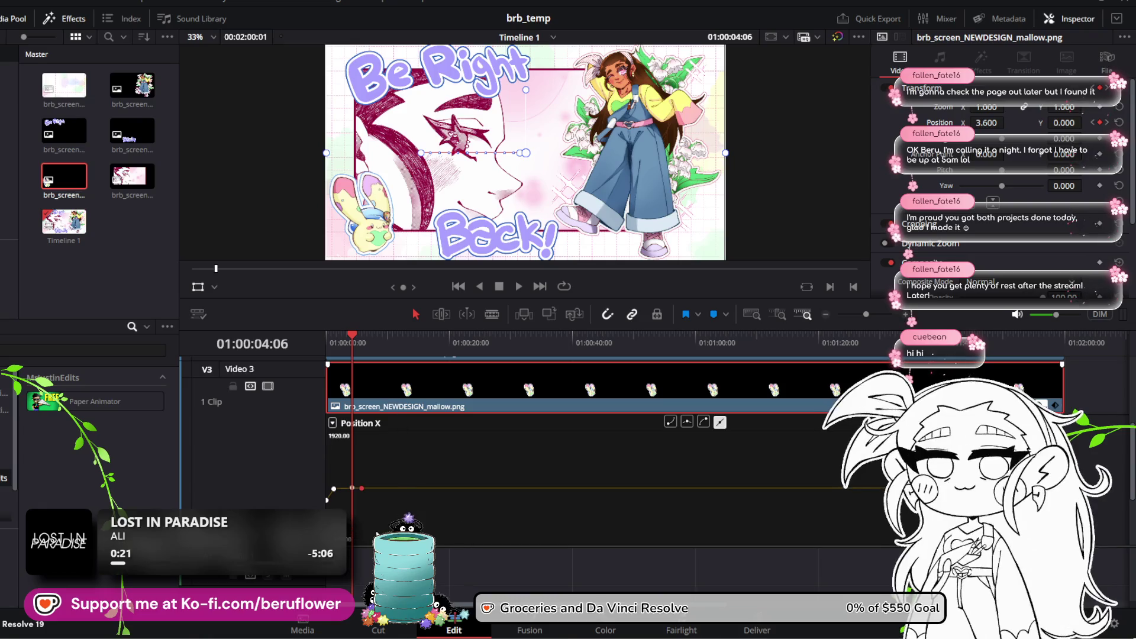
{"action": "key", "text": "Delete"}
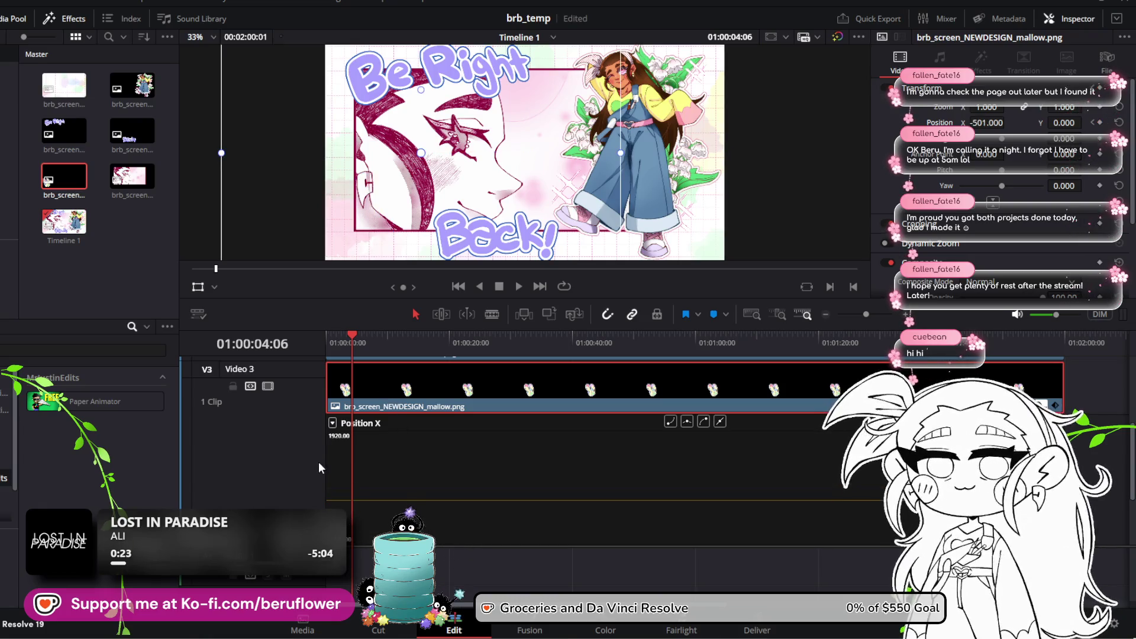
Hide the keyframe curve, swap the Video 3 clip, then apply Paper Animator to the mallow clip
{"action": "key", "text": "ctrl+s"}
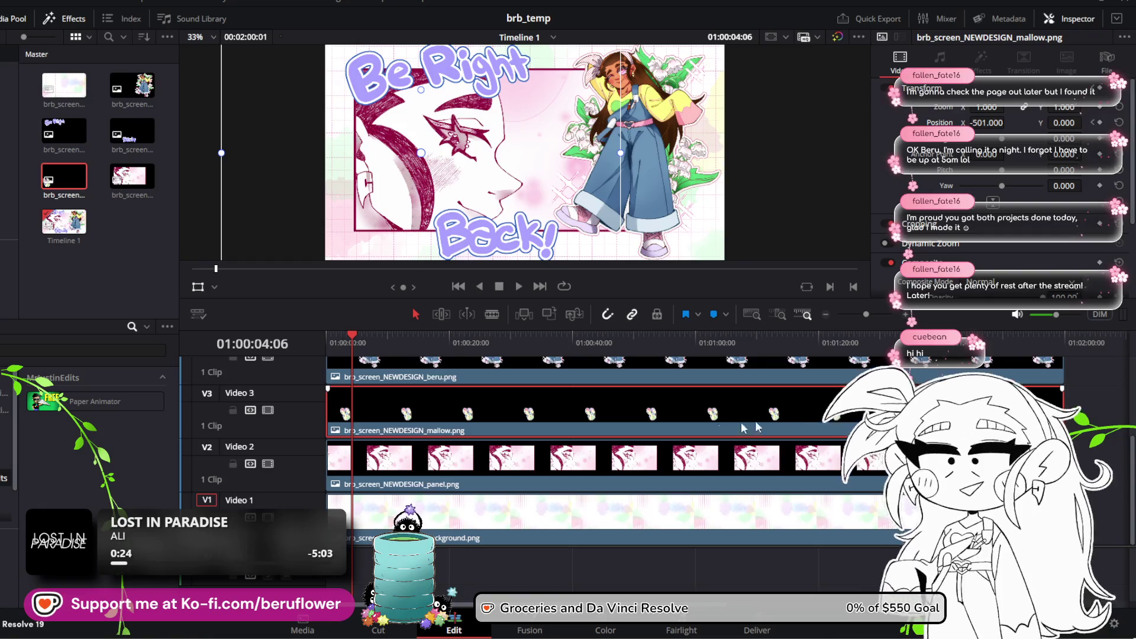
{"action": "left_click_drag", "start_coordinate": [353, 336], "coordinate": [314, 336]}
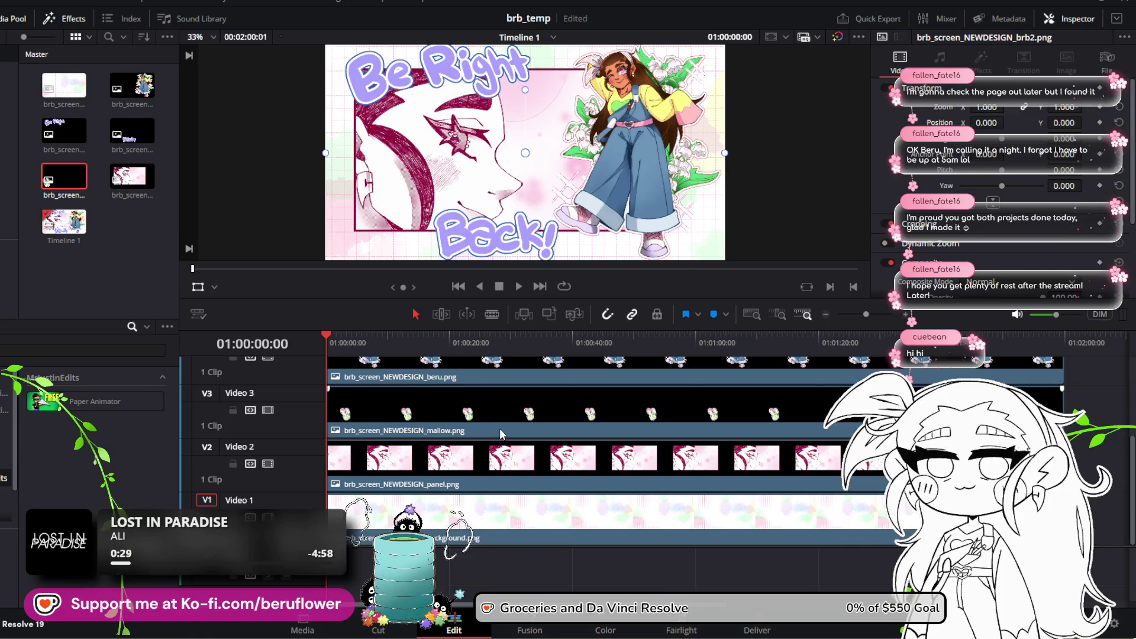
{"action": "key", "text": "Delete"}
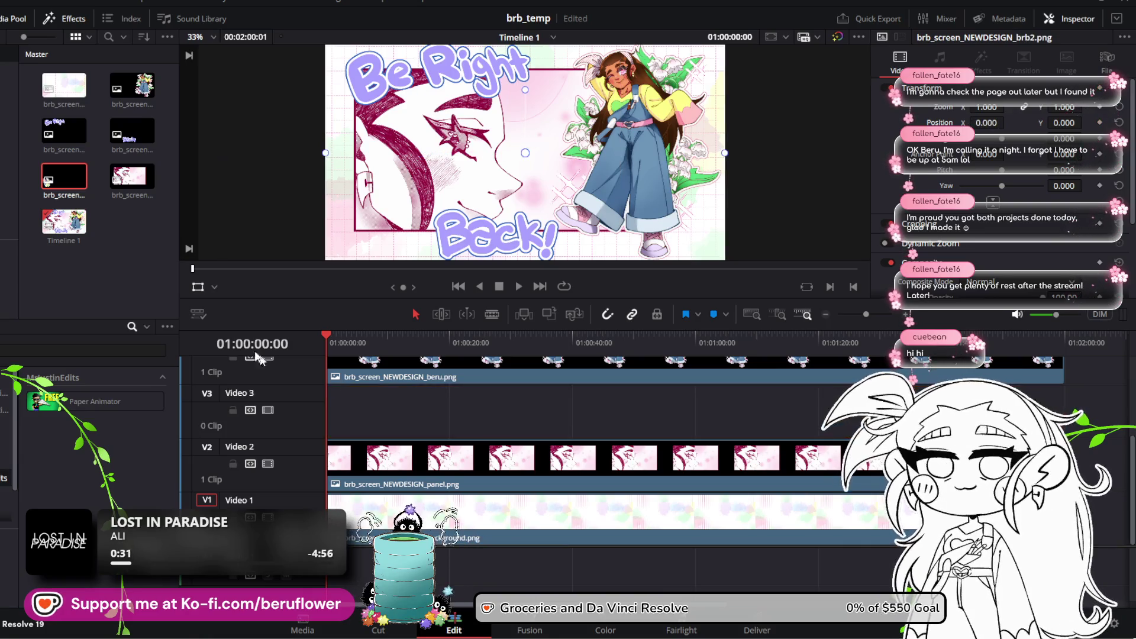
{"action": "mouse_move", "coordinate": [64, 176]}
{"action": "left_mouse_down"}
{"action": "mouse_move", "coordinate": [320, 396]}
{"action": "mouse_move", "coordinate": [308, 397]}
{"action": "mouse_move", "coordinate": [1064, 411]}
{"action": "left_mouse_up"}
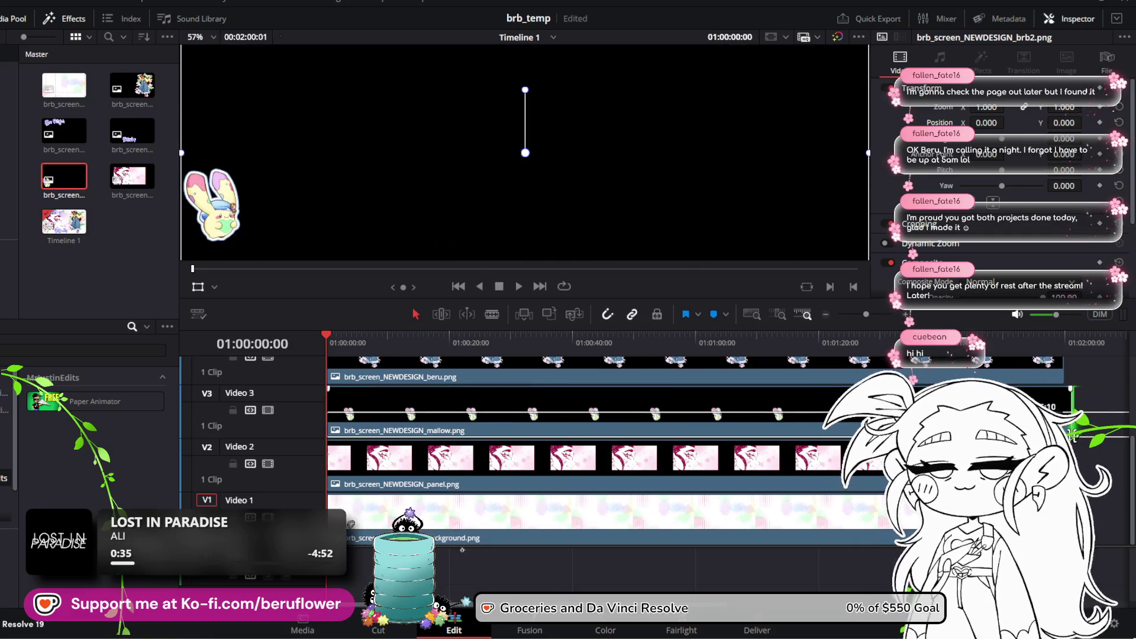
{"action": "left_click", "coordinate": [616, 424]}
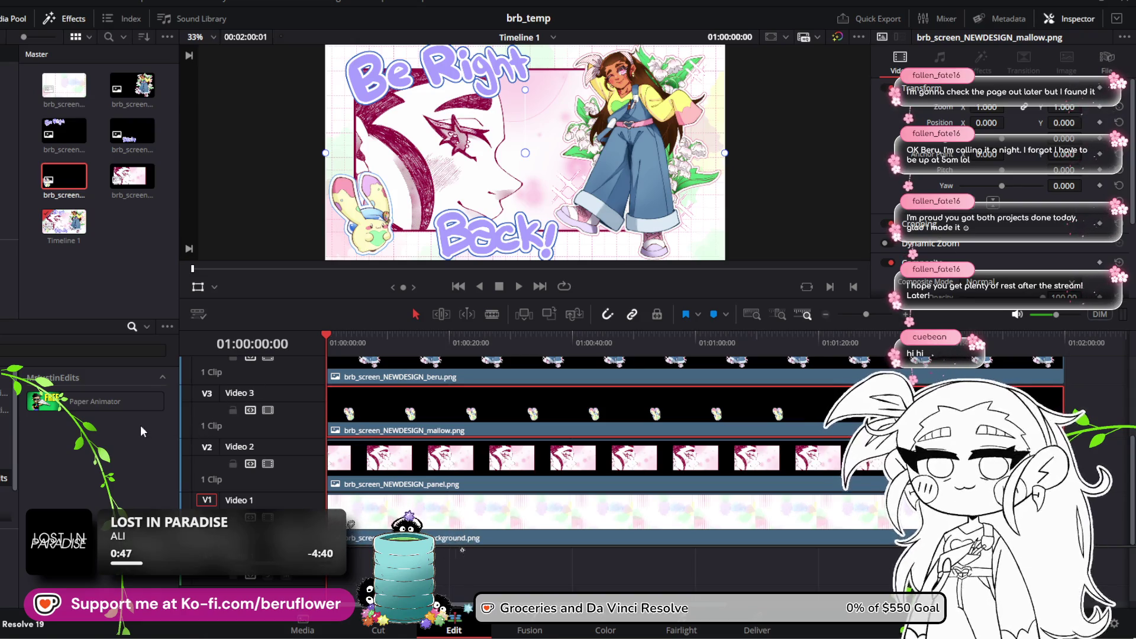
{"action": "left_click_drag", "start_coordinate": [252, 422], "coordinate": [368, 410]}
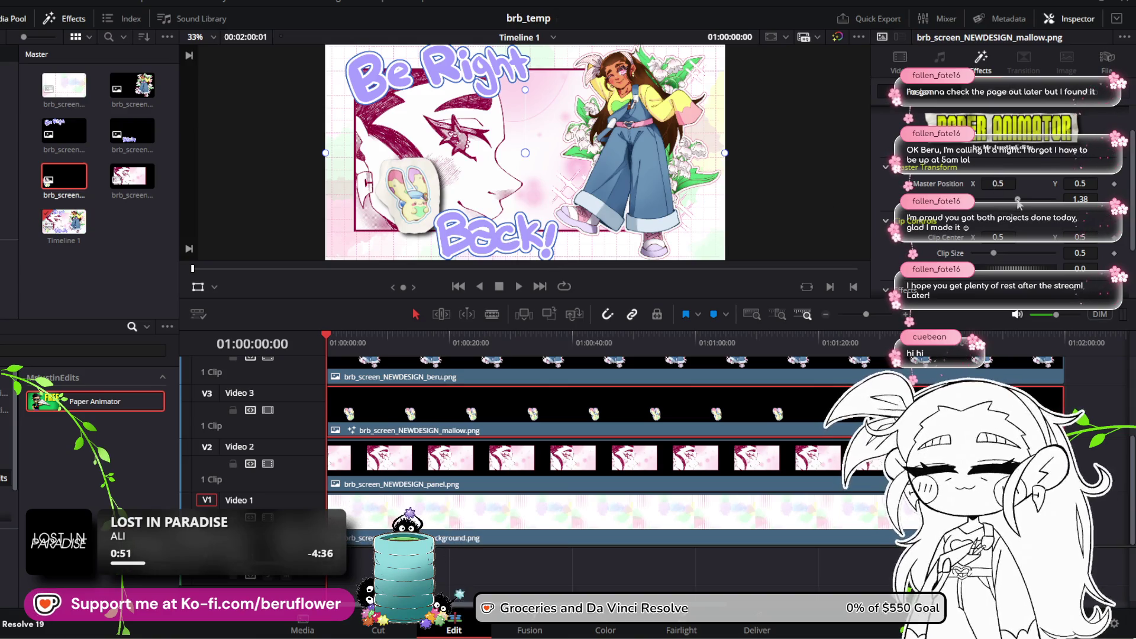
Raise the Paper Animator setting to 1.95 and set Shadow Strength 0, Shadow Angle -180
{"action": "left_click_drag", "start_coordinate": [1020, 203], "coordinate": [1026, 203]}
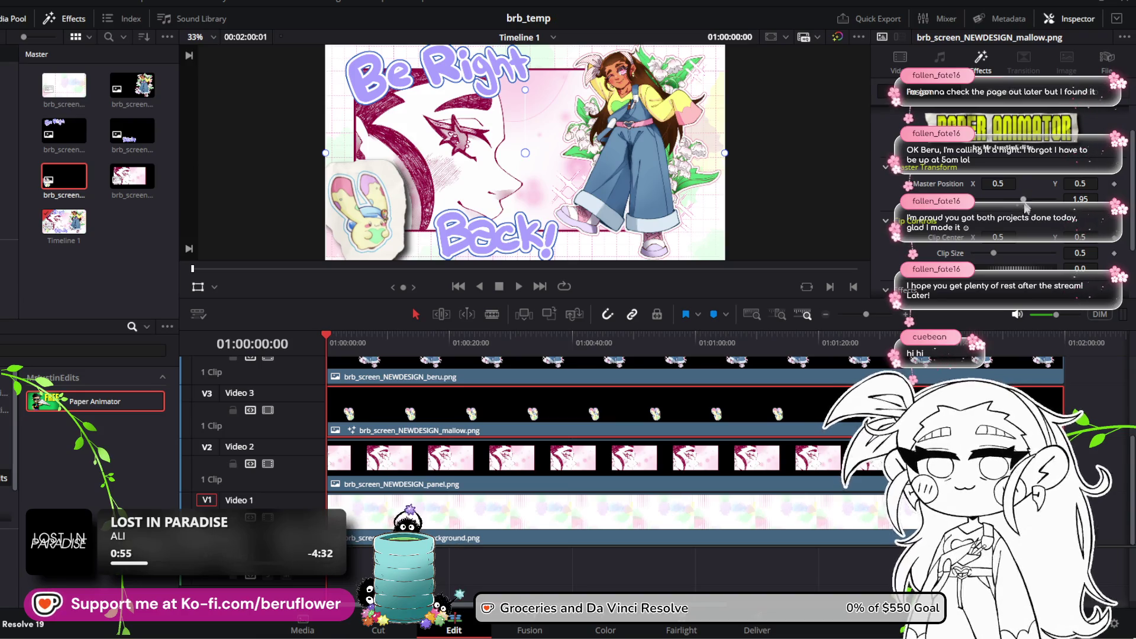
{"action": "scroll", "coordinate": [987, 267], "scroll_direction": "down", "scroll_amount": 3}
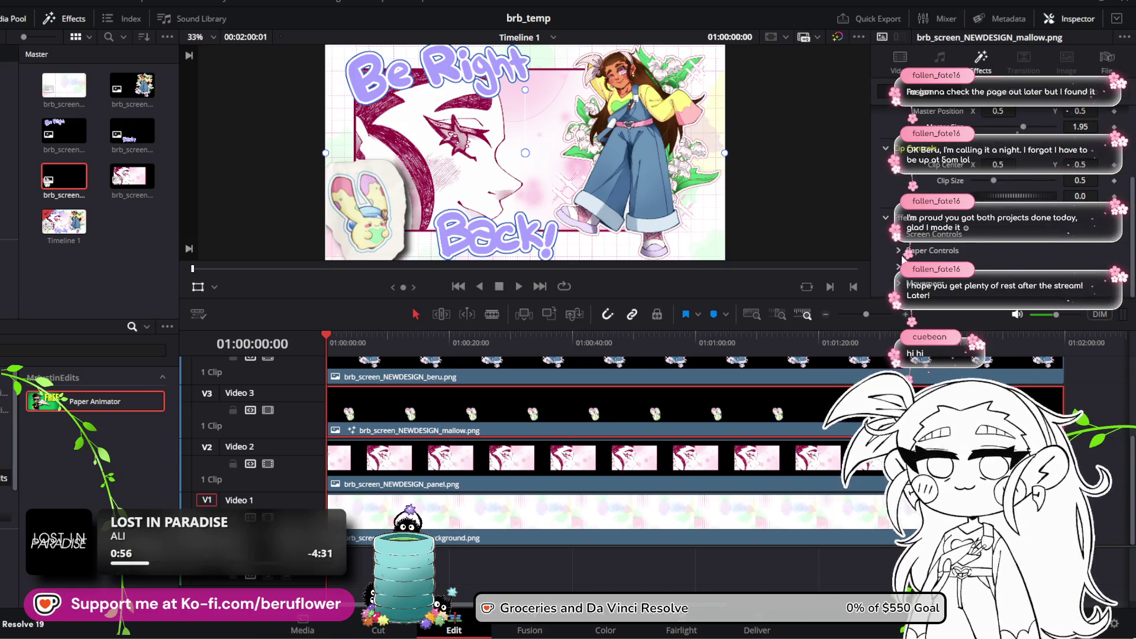
{"action": "scroll", "coordinate": [890, 286], "scroll_direction": "down", "scroll_amount": 2}
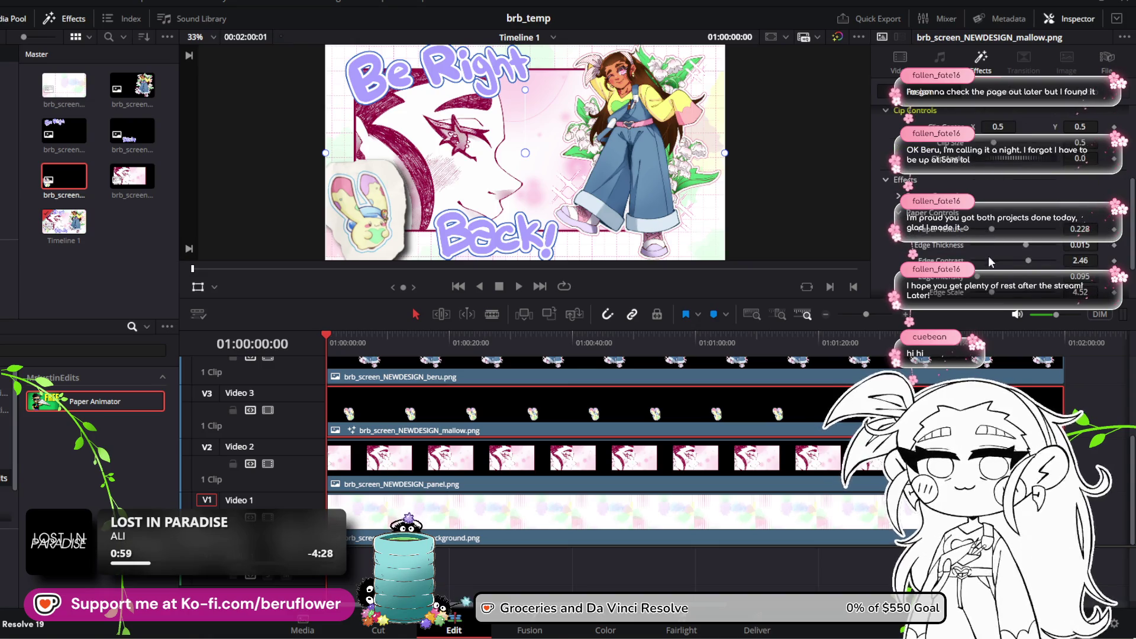
{"action": "scroll", "coordinate": [975, 213], "scroll_direction": "down", "scroll_amount": 2}
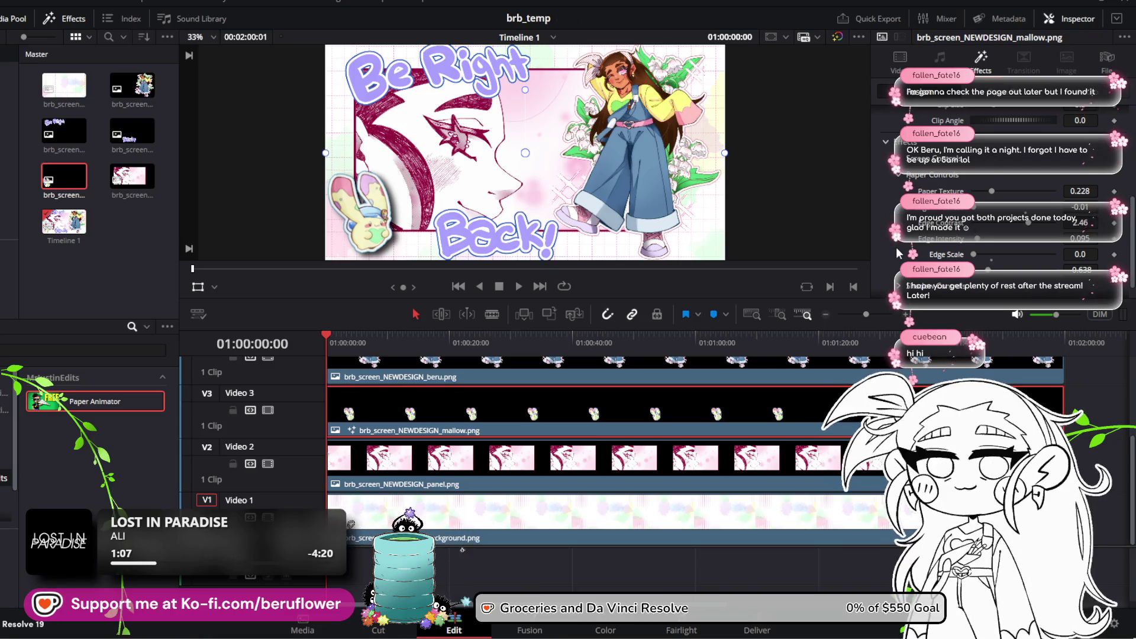
{"action": "scroll", "coordinate": [976, 275], "scroll_direction": "down", "scroll_amount": 1}
{"action": "scroll", "coordinate": [911, 250], "scroll_direction": "down", "scroll_amount": 3}
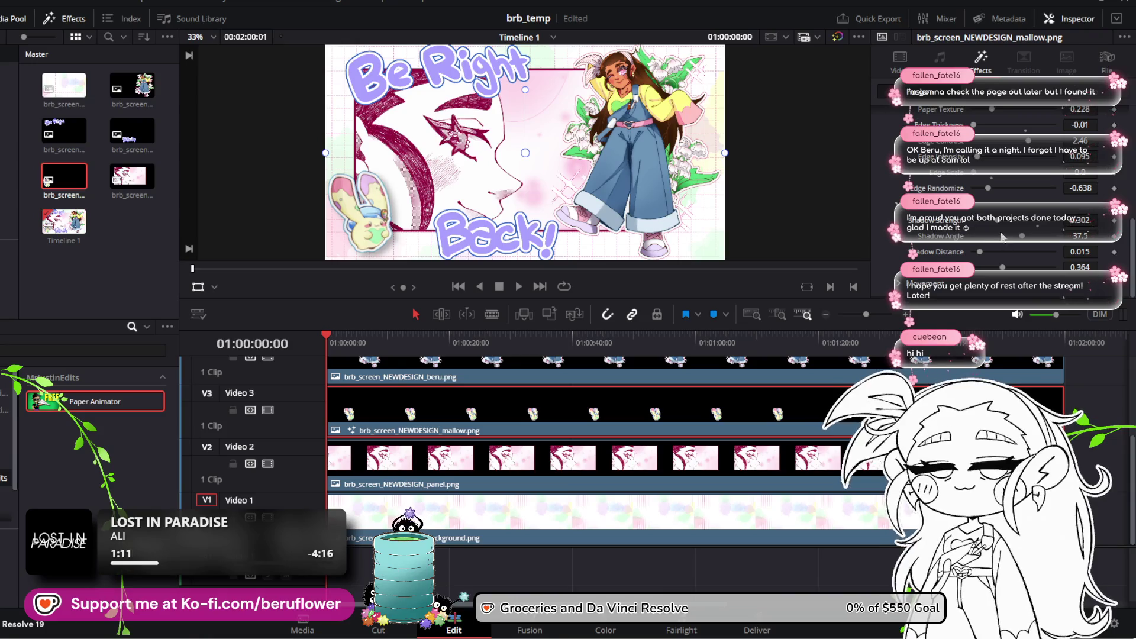
{"action": "left_click_drag", "start_coordinate": [995, 224], "coordinate": [935, 230]}
{"action": "left_click_drag", "start_coordinate": [1028, 236], "coordinate": [976, 238]}
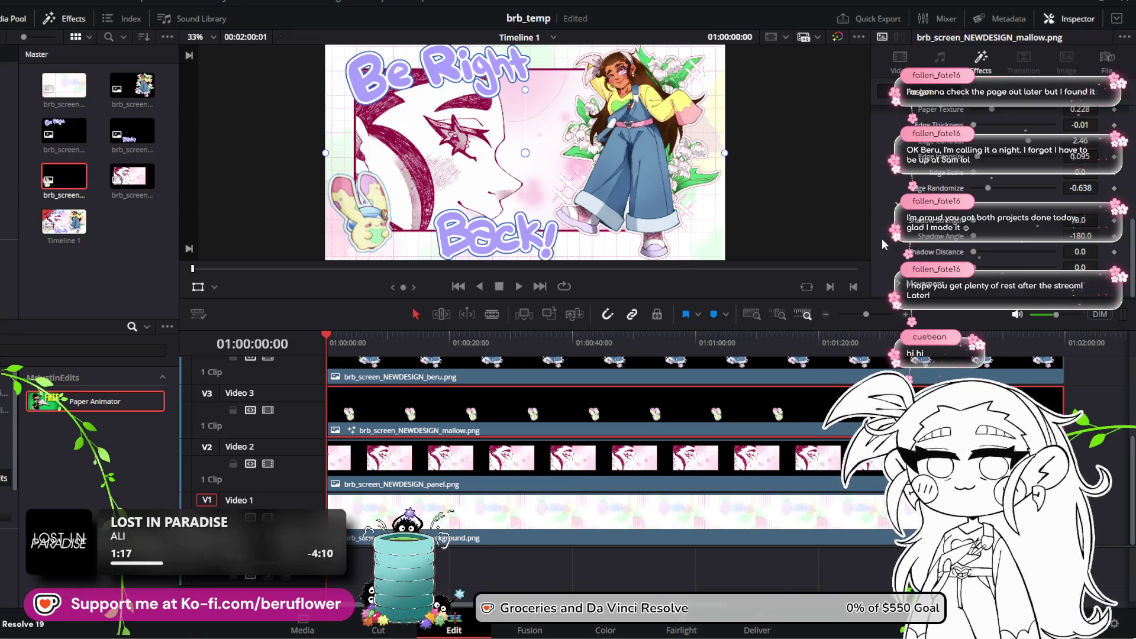
Adjust the sticker's Master Size, trying 2.02 and settling at 1.89
{"action": "scroll", "coordinate": [883, 253], "scroll_direction": "down", "scroll_amount": 2}
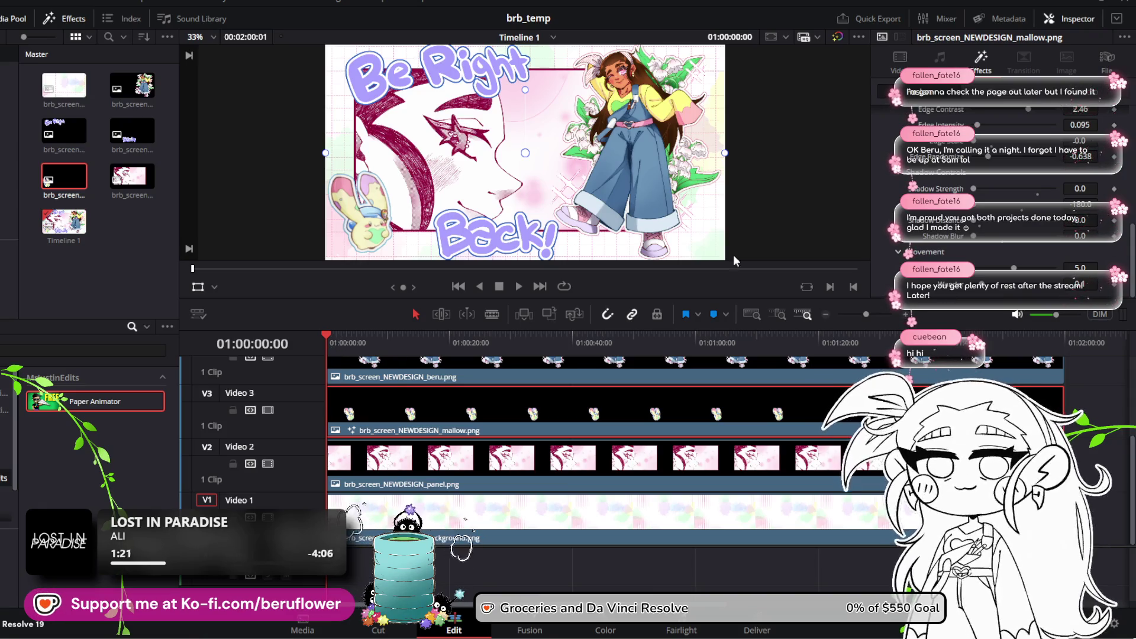
{"action": "scroll", "coordinate": [926, 210], "scroll_direction": "up", "scroll_amount": 5}
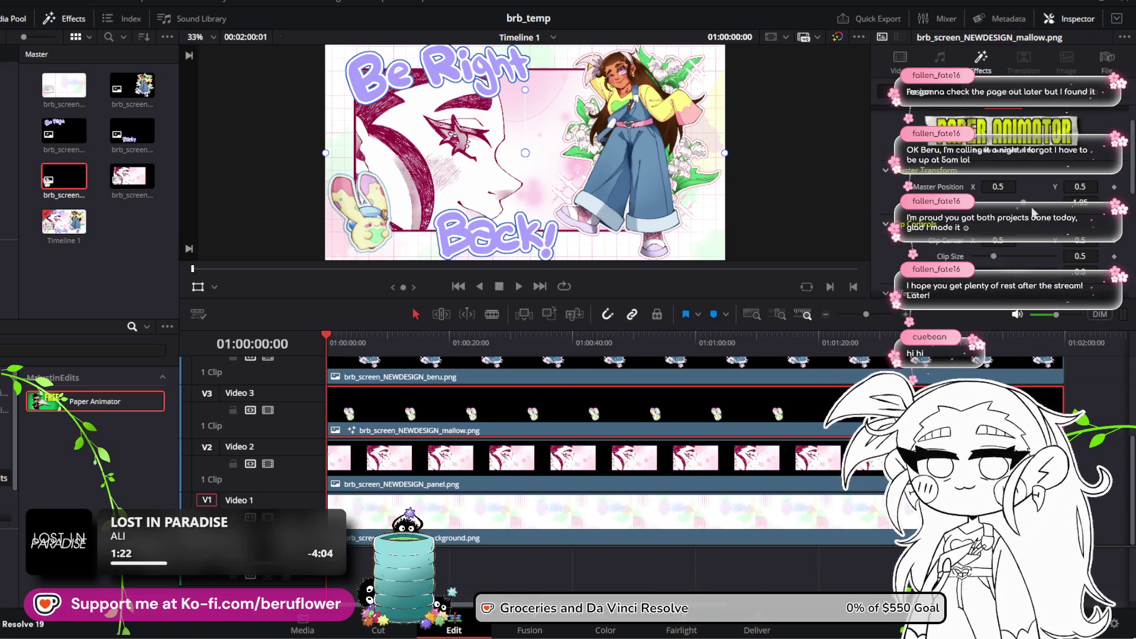
{"action": "left_click", "coordinate": [1023, 204]}
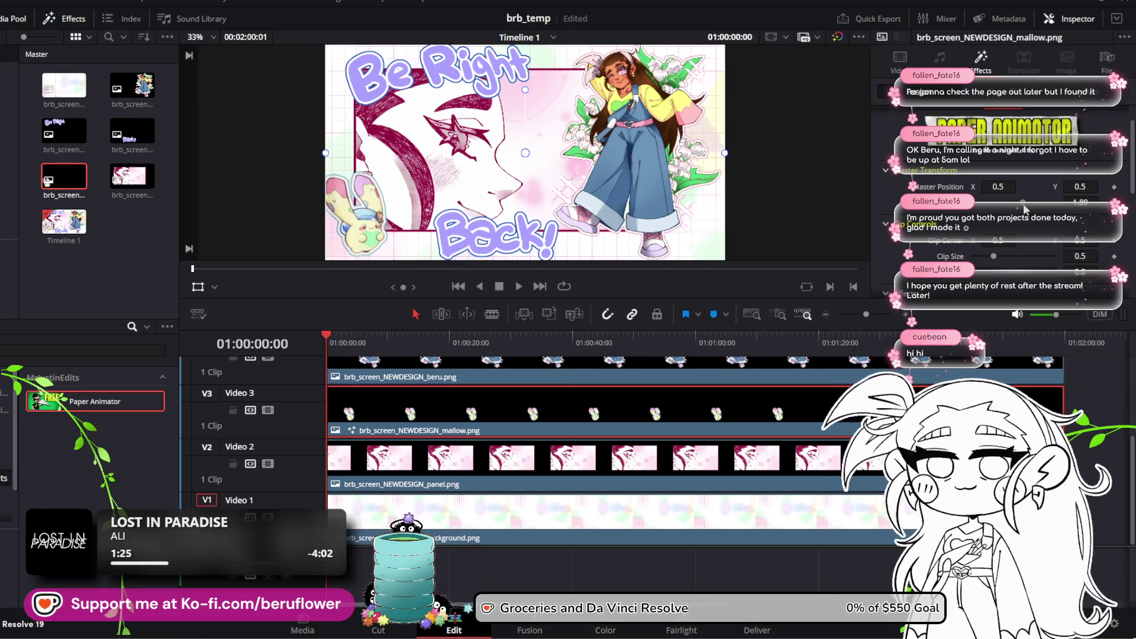
{"action": "left_click_drag", "start_coordinate": [1024, 205], "coordinate": [1026, 206]}
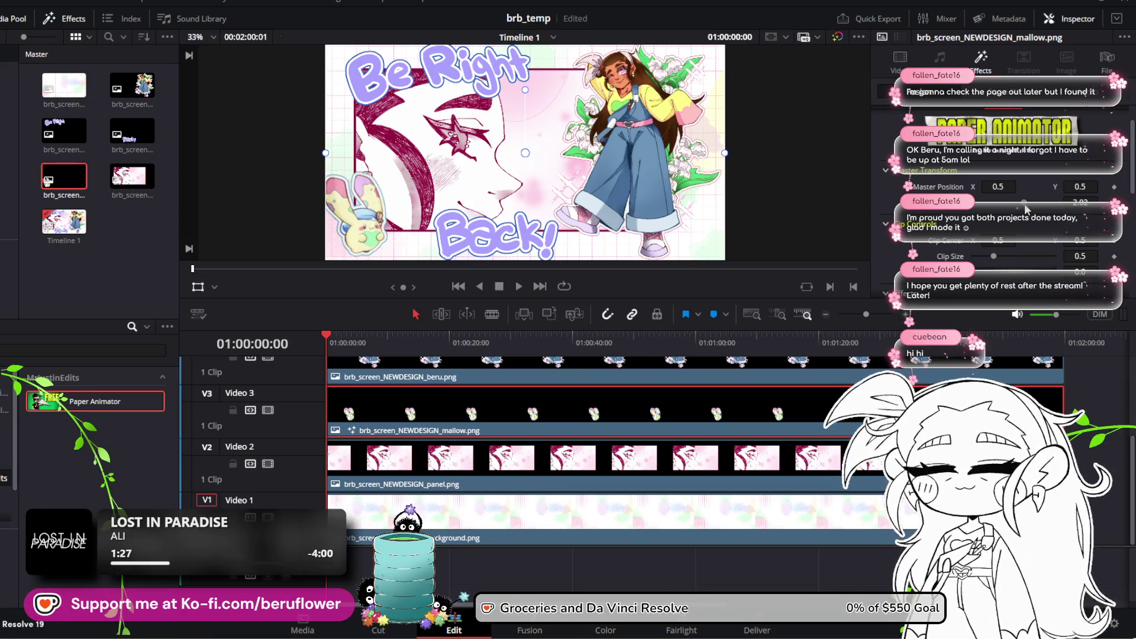
{"action": "left_click_drag", "start_coordinate": [1025, 205], "coordinate": [1019, 211]}
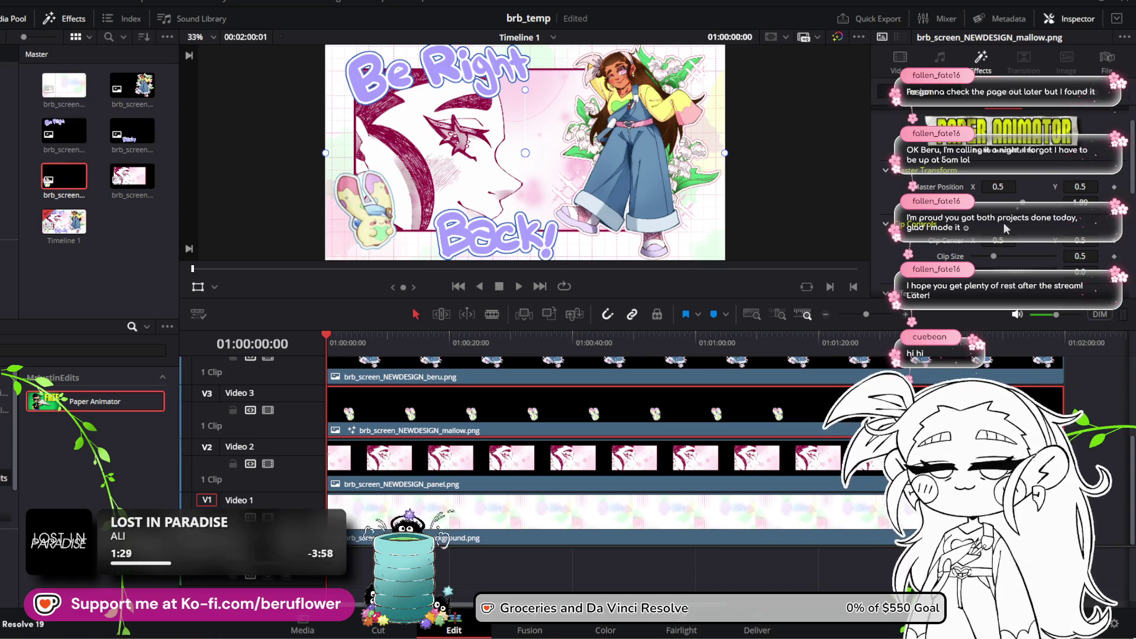
{"action": "mouse_move", "coordinate": [331, 338]}
{"action": "left_mouse_down"}
{"action": "mouse_move", "coordinate": [391, 388]}
{"action": "mouse_move", "coordinate": [293, 376]}
{"action": "left_mouse_up"}
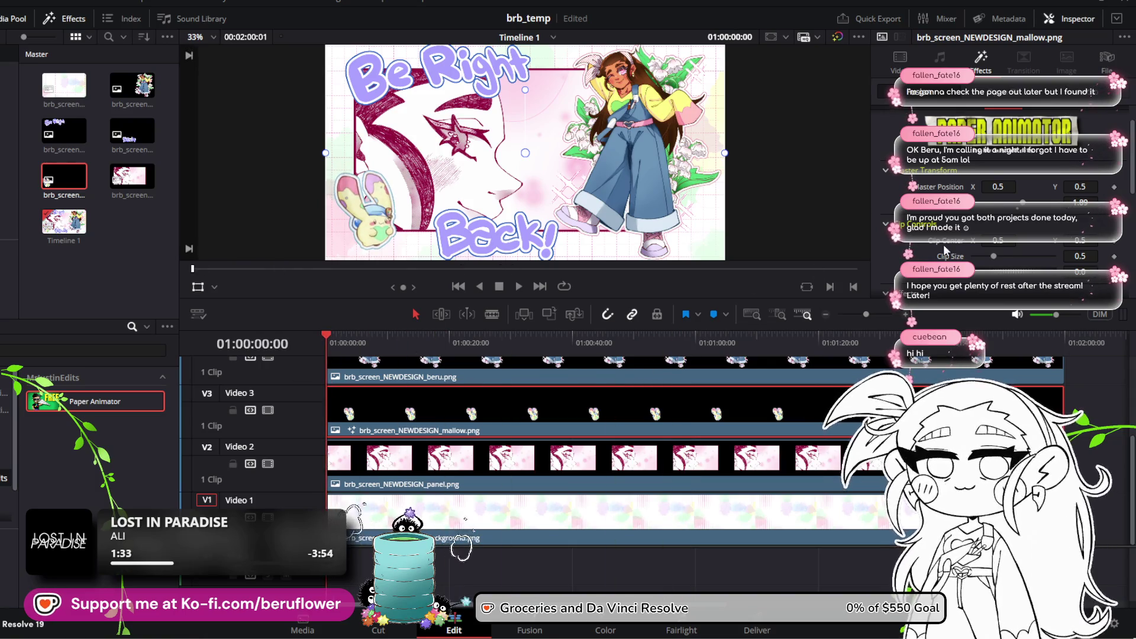
Reduce the sticker's Movement and lower an effect value from 0.071 to 0.055
{"action": "scroll", "coordinate": [915, 255], "scroll_direction": "down", "scroll_amount": 5}
{"action": "left_click_drag", "start_coordinate": [999, 274], "coordinate": [978, 276]}
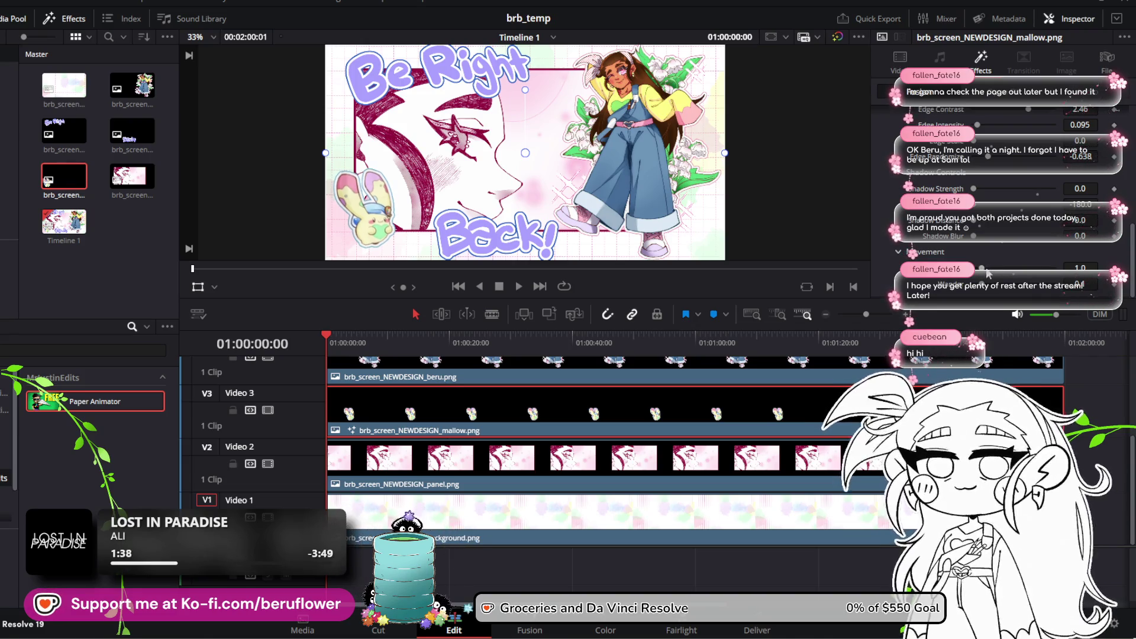
{"action": "left_click_drag", "start_coordinate": [328, 343], "coordinate": [768, 371]}
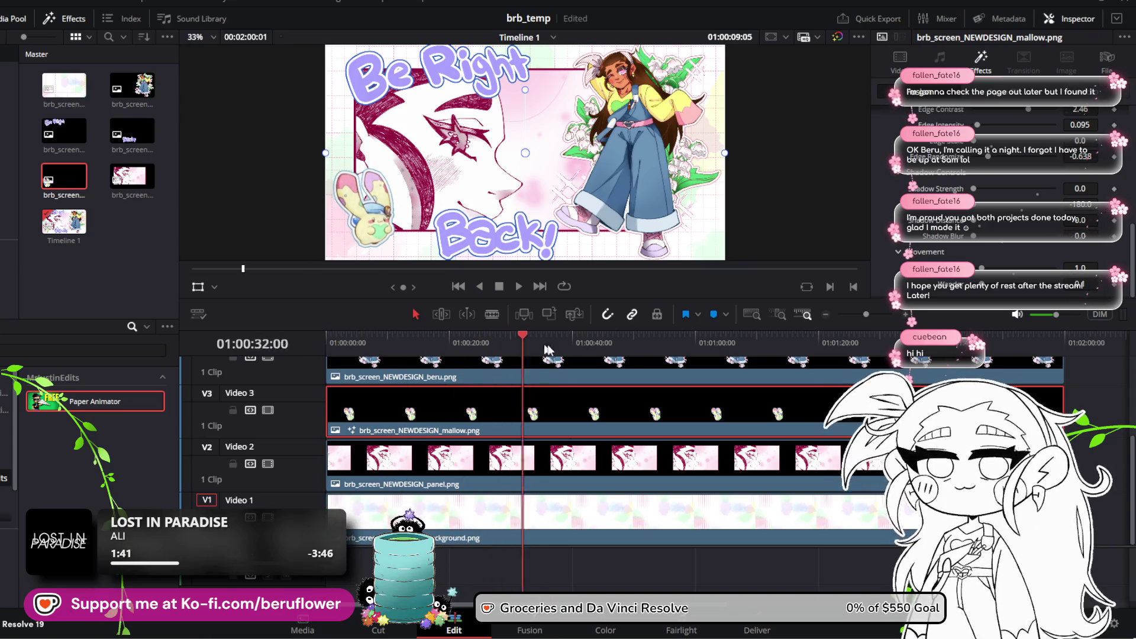
{"action": "left_click_drag", "start_coordinate": [768, 371], "coordinate": [788, 367]}
{"action": "left_click_drag", "start_coordinate": [975, 285], "coordinate": [959, 309]}
{"action": "left_click_drag", "start_coordinate": [788, 336], "coordinate": [329, 360]}
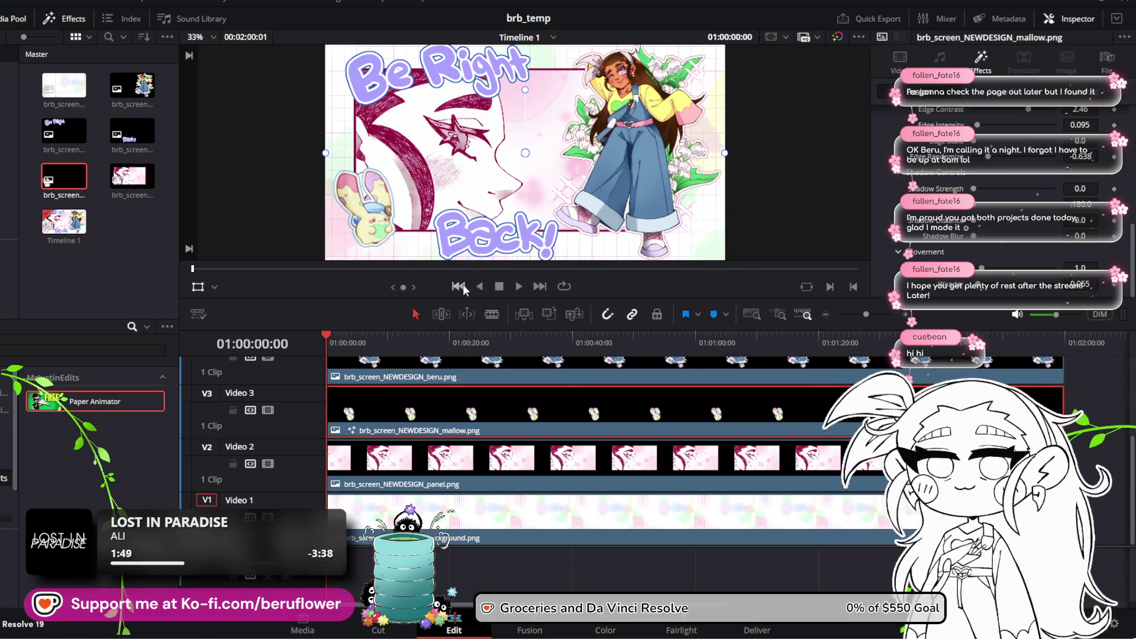
Play the timeline to preview the sticker animation, then return to the start
{"action": "scroll", "coordinate": [497, 192], "scroll_direction": "down", "scroll_amount": 1}
{"action": "scroll", "coordinate": [497, 193], "scroll_direction": "up", "scroll_amount": 1}
{"action": "left_click", "coordinate": [518, 287]}
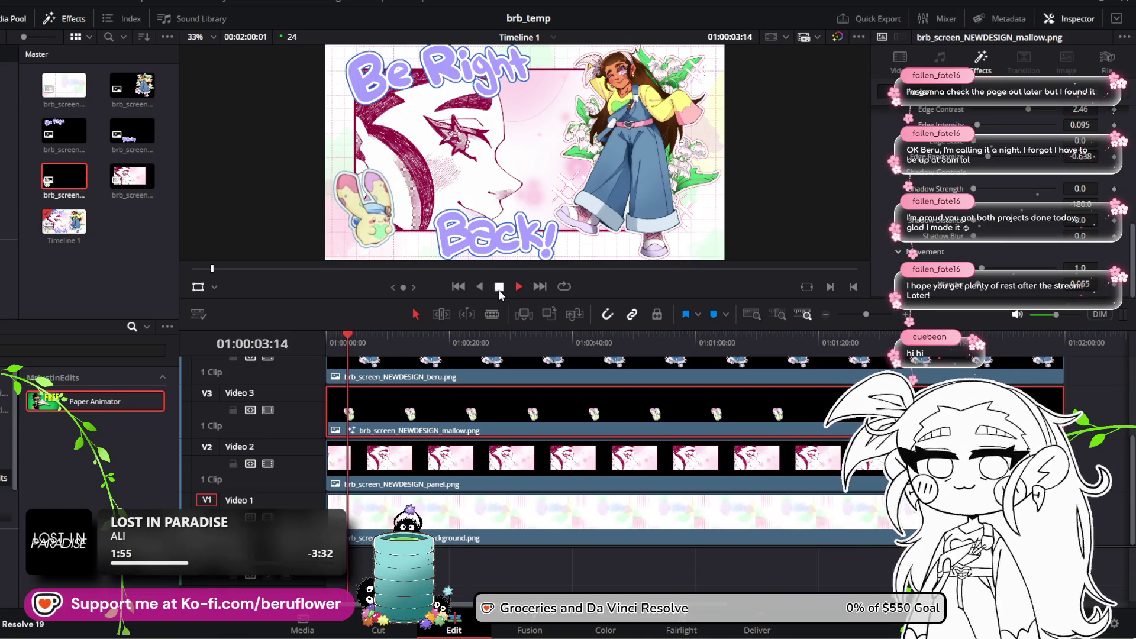
{"action": "key", "text": "Home"}
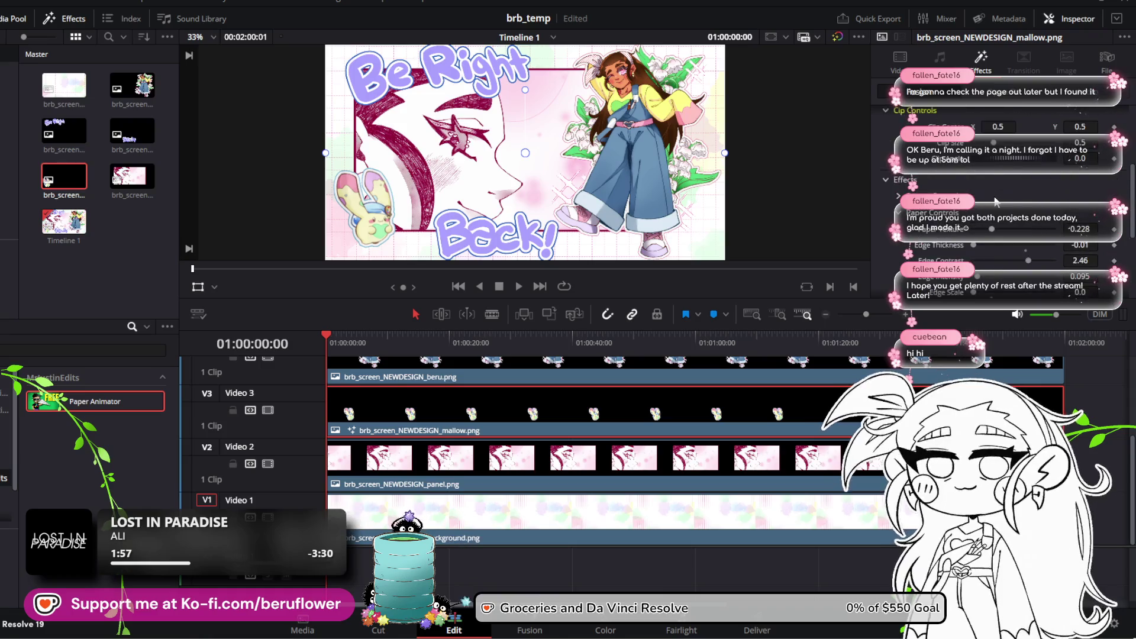
Try Master Size 1.83, revert to 1.89, and nudge Master Position X right to 0.507
{"action": "scroll", "coordinate": [959, 237], "scroll_direction": "up", "scroll_amount": 5}
{"action": "scroll", "coordinate": [970, 224], "scroll_direction": "up", "scroll_amount": 3}
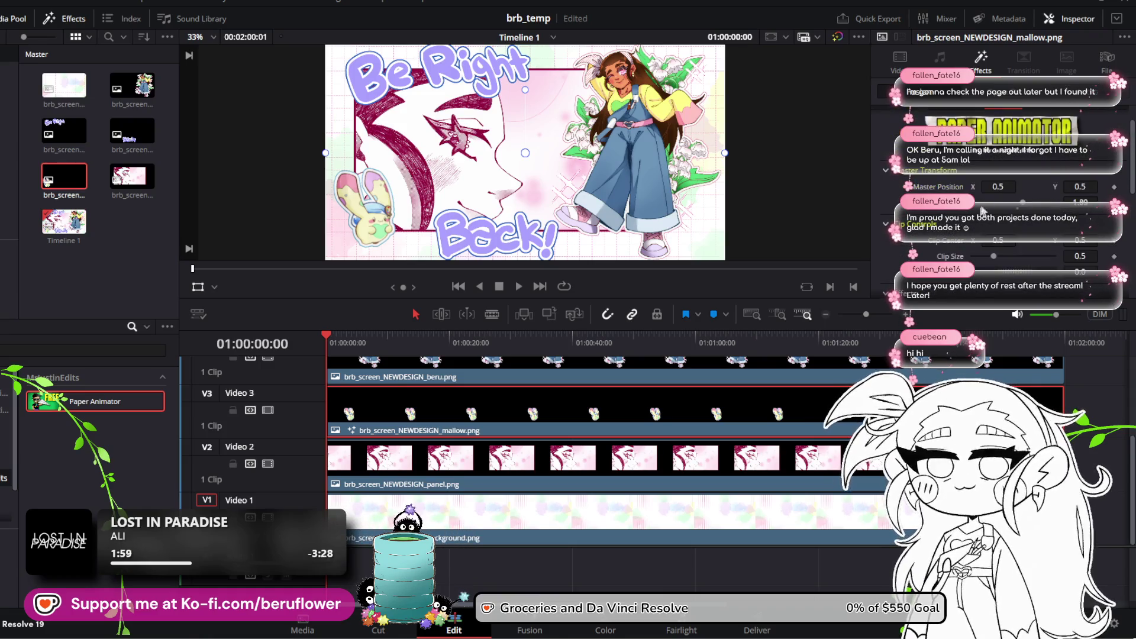
{"action": "left_click_drag", "start_coordinate": [1019, 207], "coordinate": [1020, 208]}
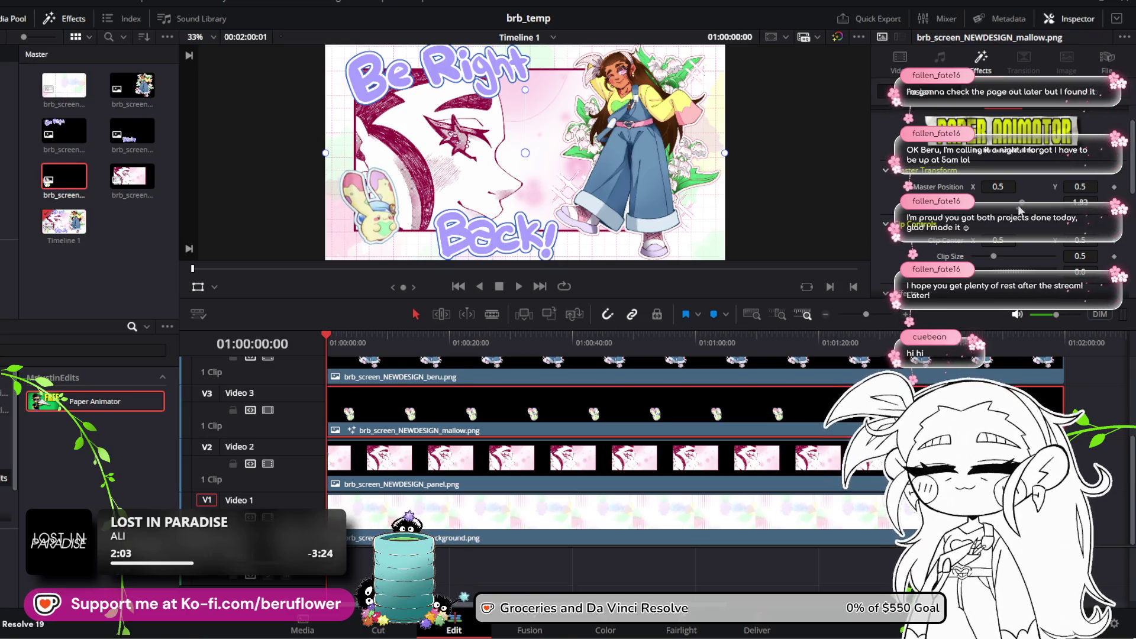
{"action": "key", "text": "ctrl+z"}
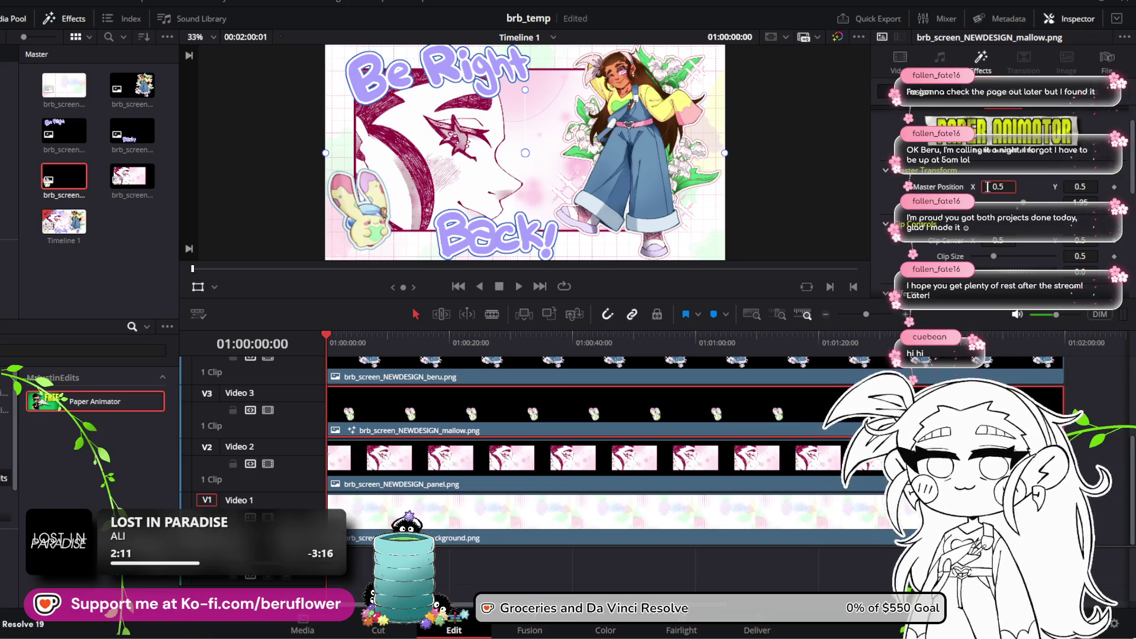
{"action": "key", "text": "Return"}
{"action": "left_click_drag", "start_coordinate": [1012, 187], "coordinate": [1011, 187]}
Scrub the opening seconds to preview the repositioned sticker
{"action": "mouse_move", "coordinate": [326, 342]}
{"action": "left_mouse_down"}
{"action": "mouse_move", "coordinate": [939, 367]}
{"action": "mouse_move", "coordinate": [313, 385]}
{"action": "left_mouse_up"}
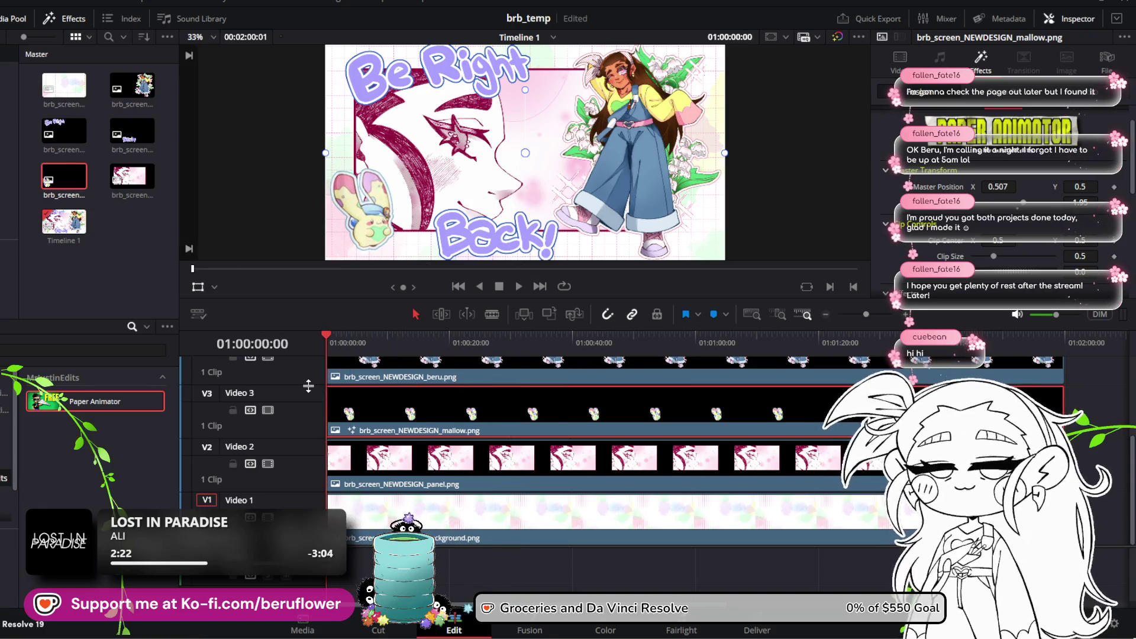
{"action": "scroll", "coordinate": [943, 212], "scroll_direction": "down", "scroll_amount": 3}
{"action": "scroll", "coordinate": [942, 211], "scroll_direction": "down", "scroll_amount": 2}
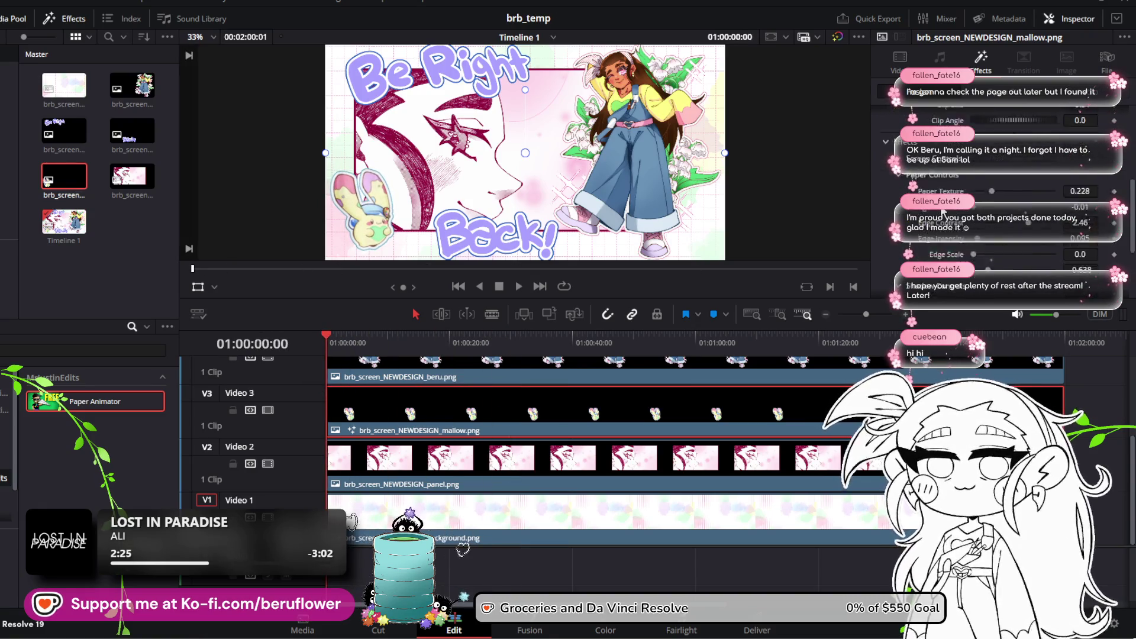
{"action": "scroll", "coordinate": [902, 246], "scroll_direction": "up", "scroll_amount": 5}
{"action": "scroll", "coordinate": [902, 245], "scroll_direction": "down", "scroll_amount": 2}
{"action": "scroll", "coordinate": [902, 246], "scroll_direction": "down", "scroll_amount": 2}
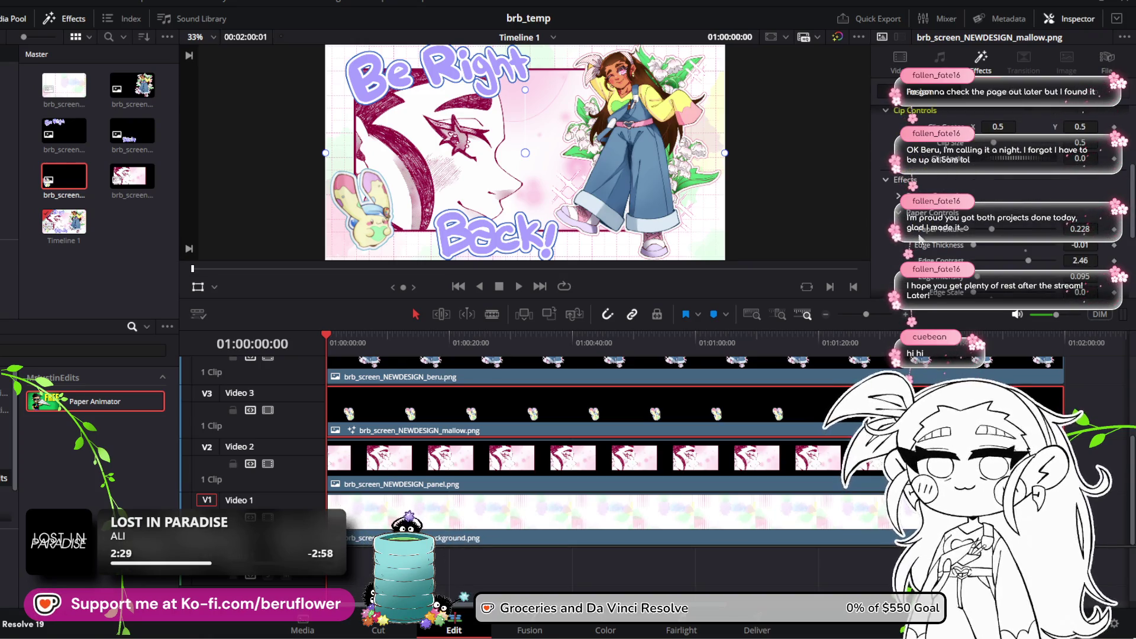
{"action": "scroll", "coordinate": [920, 239], "scroll_direction": "down", "scroll_amount": 1}
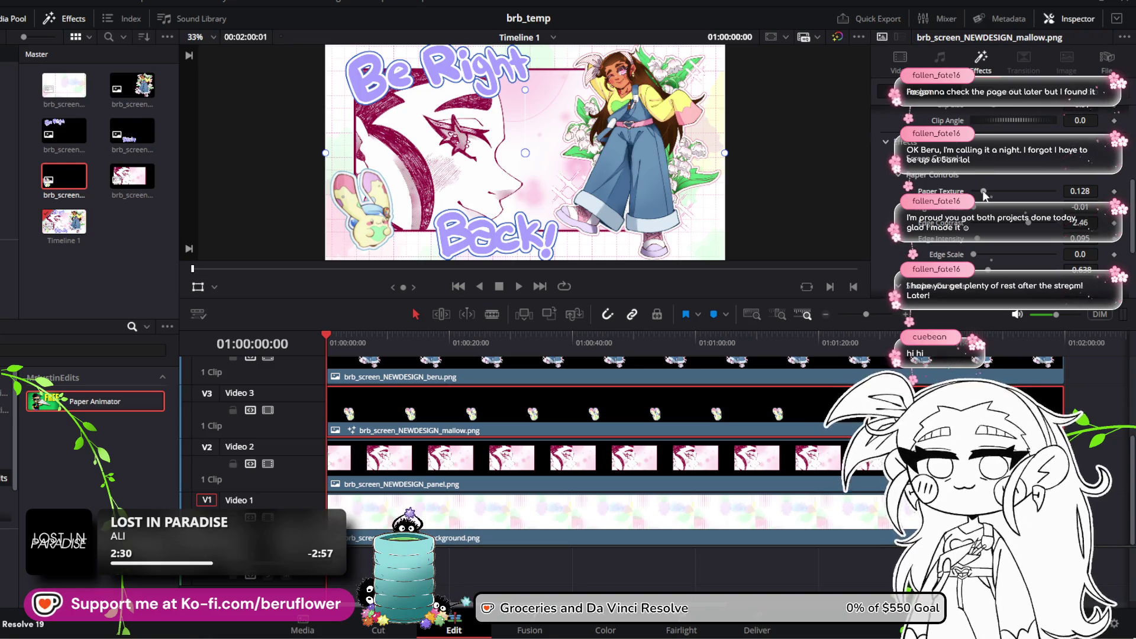
{"action": "mouse_move", "coordinate": [329, 339]}
{"action": "left_mouse_down"}
{"action": "mouse_move", "coordinate": [569, 341]}
{"action": "mouse_move", "coordinate": [310, 397]}
{"action": "left_mouse_up"}
Play and stop the timeline, then select the brb2 clip on the top track
{"action": "left_click", "coordinate": [518, 286]}
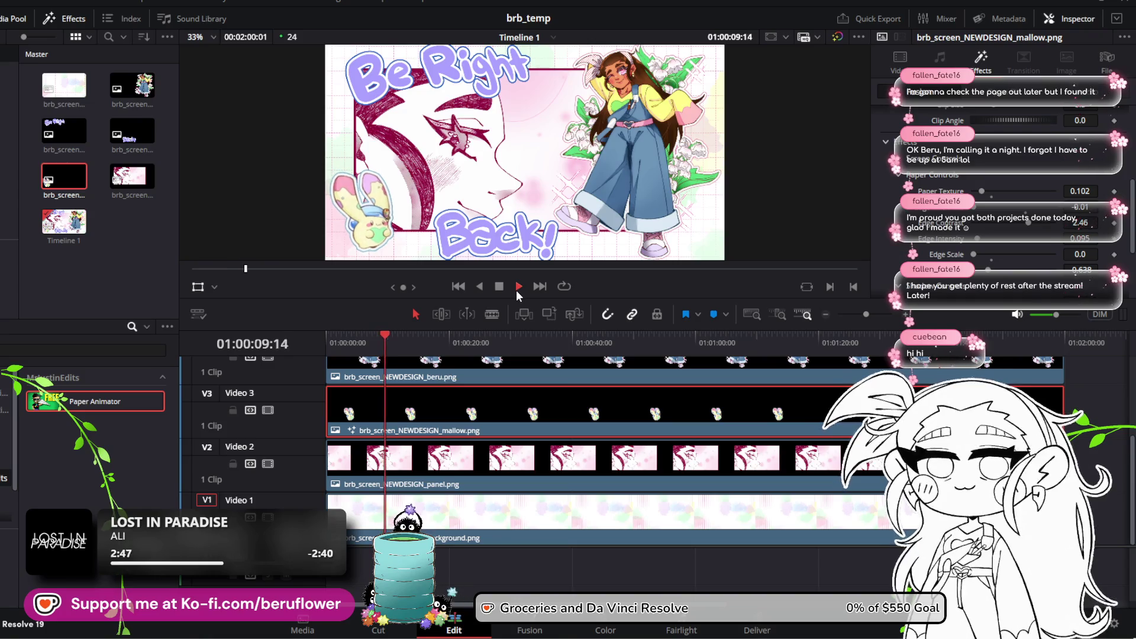
{"action": "left_click", "coordinate": [500, 286]}
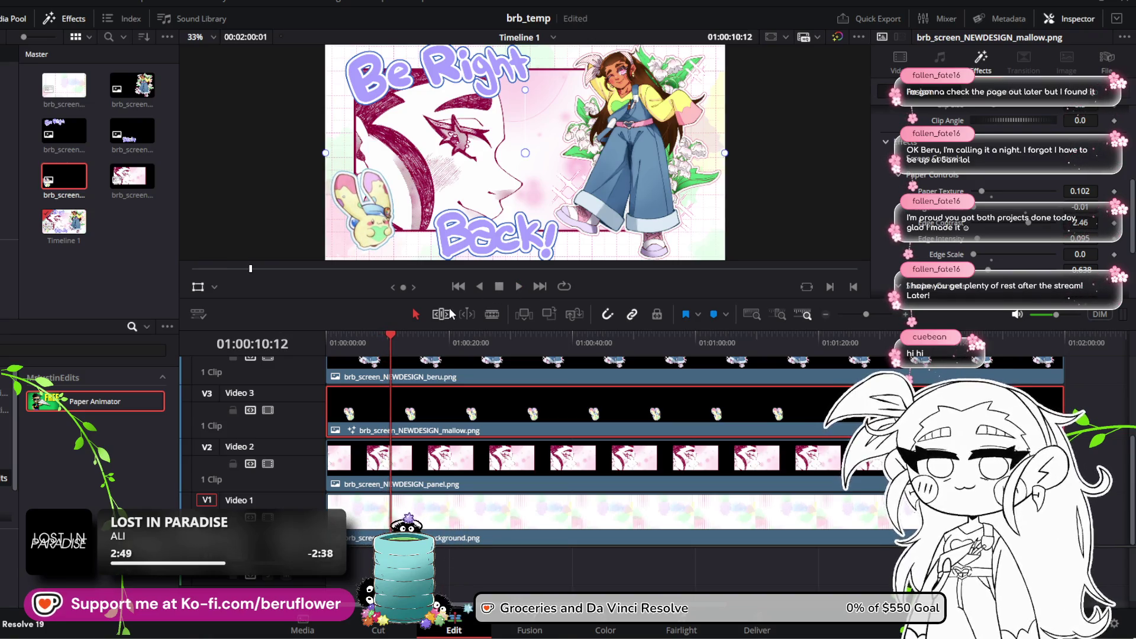
{"action": "scroll", "coordinate": [580, 186], "scroll_direction": "down", "scroll_amount": 1}
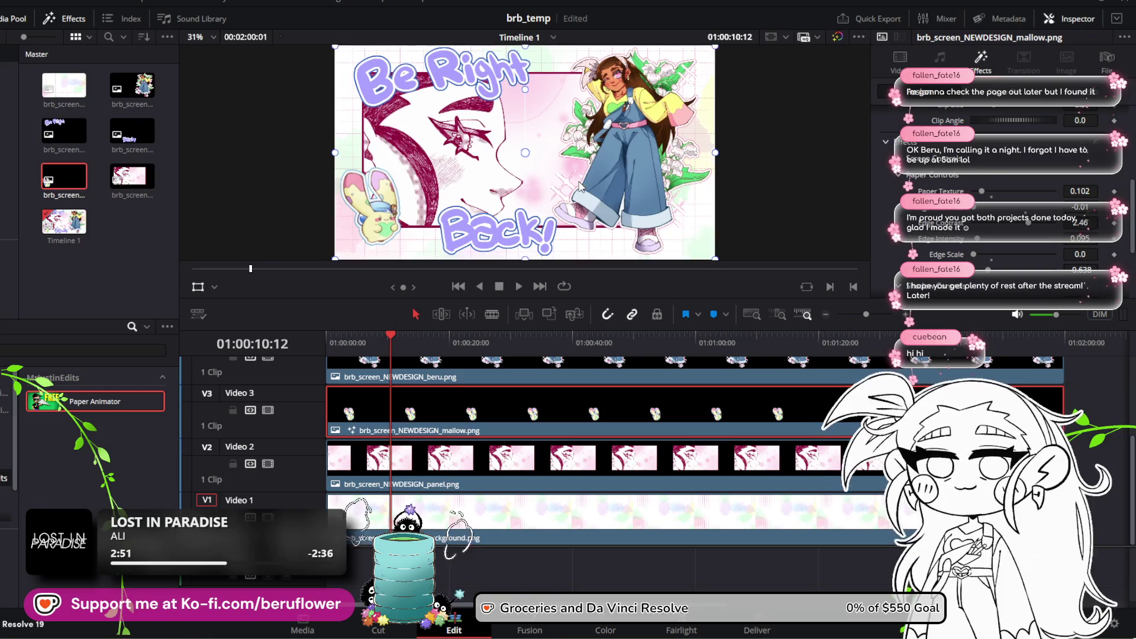
{"action": "scroll", "coordinate": [580, 186], "scroll_direction": "down", "scroll_amount": 1}
{"action": "scroll", "coordinate": [579, 185], "scroll_direction": "up", "scroll_amount": 1}
{"action": "scroll", "coordinate": [578, 185], "scroll_direction": "up", "scroll_amount": 1}
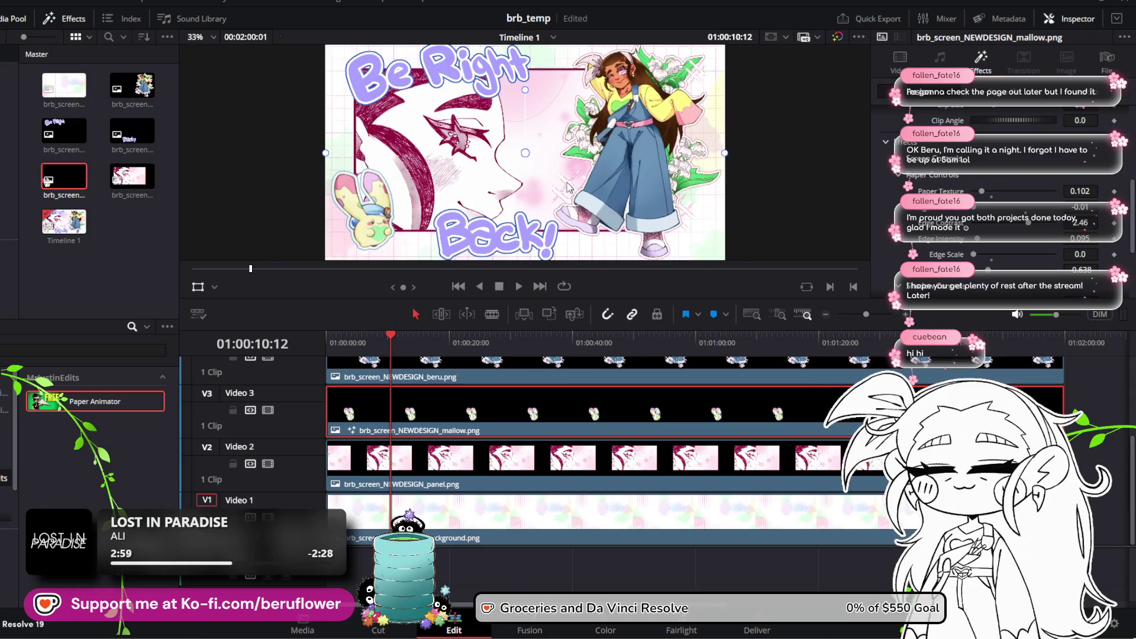
{"action": "scroll", "coordinate": [426, 494], "scroll_direction": "up", "scroll_amount": 3}
{"action": "left_click", "coordinate": [445, 385]}
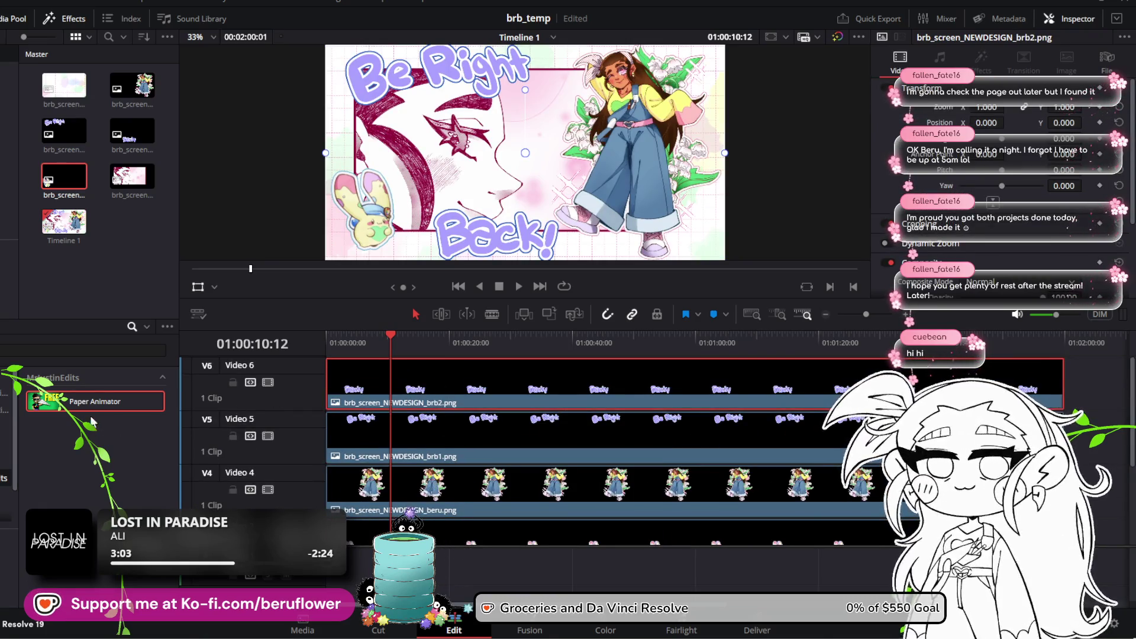
Apply Paper Animator to the brb2 clip and rewind to the timeline start
{"action": "left_click_drag", "start_coordinate": [96, 409], "coordinate": [383, 387]}
{"action": "left_click", "coordinate": [388, 335]}
{"action": "left_click_drag", "start_coordinate": [389, 335], "coordinate": [321, 343]}
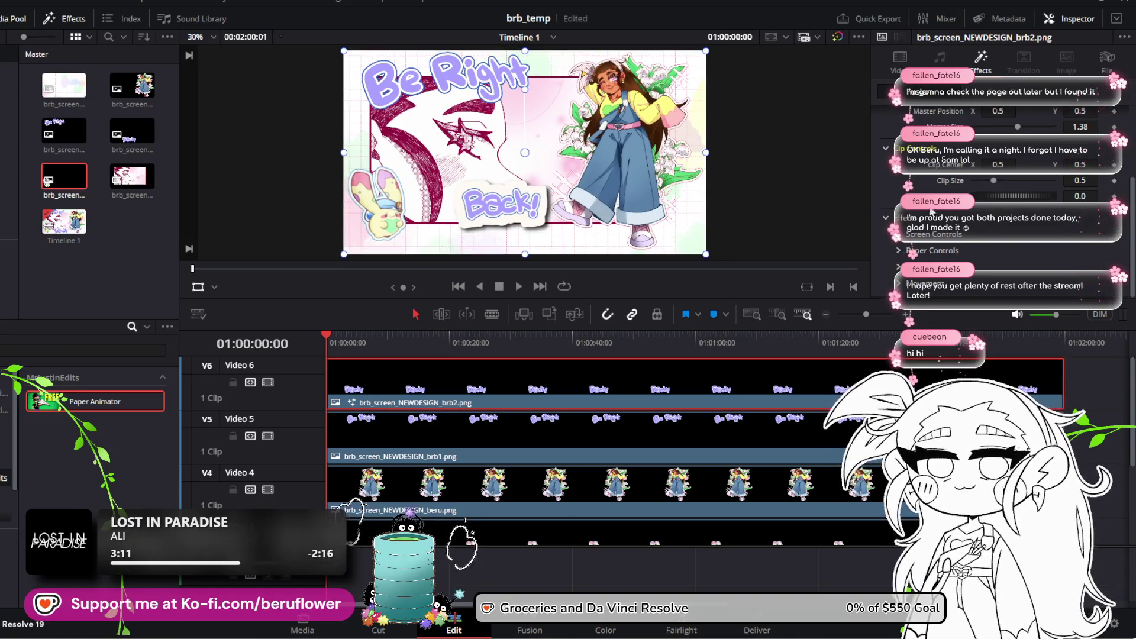
{"action": "scroll", "coordinate": [966, 225], "scroll_direction": "up", "scroll_amount": 2}
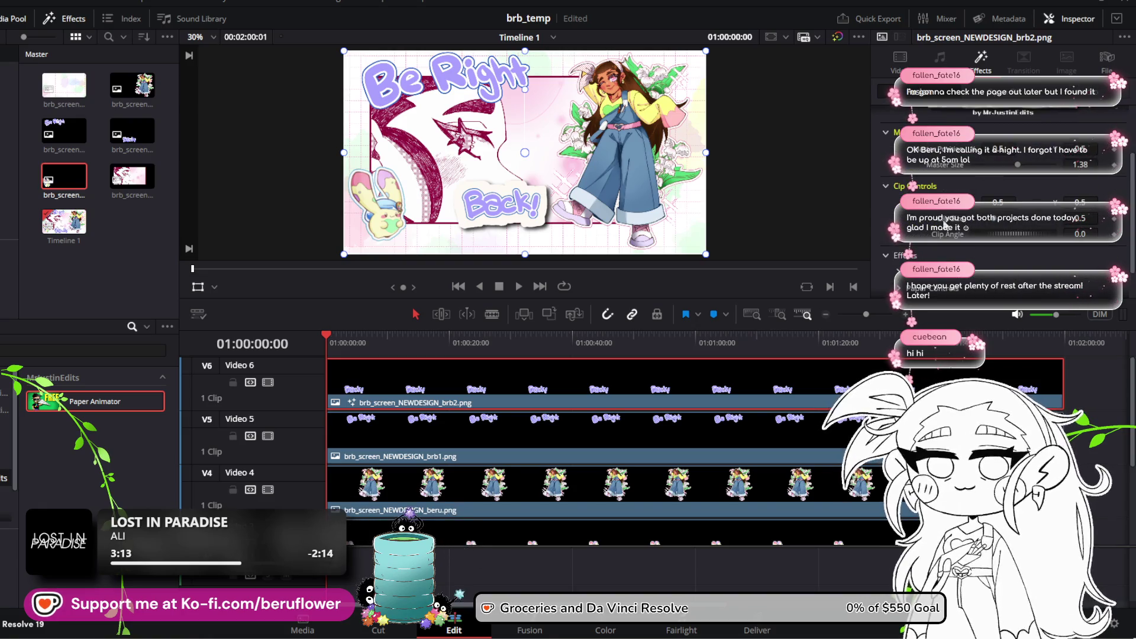
{"action": "scroll", "coordinate": [1000, 178], "scroll_direction": "down", "scroll_amount": 2}
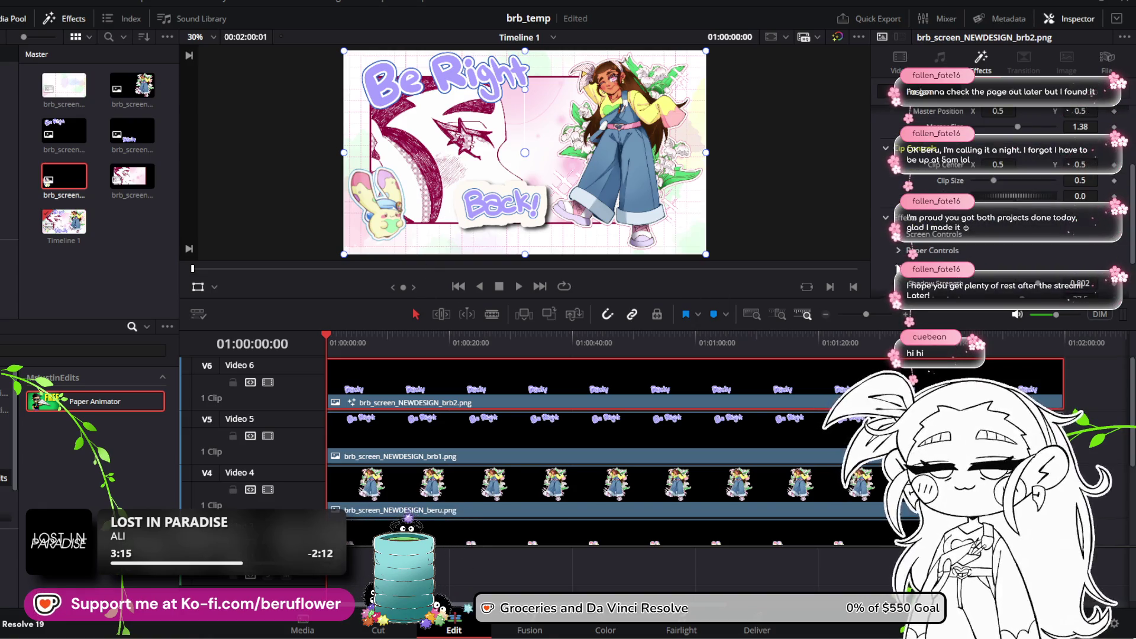
Set brb2's Edge Thickness to about -0.0025 and enlarge its Master Size
{"action": "left_click", "coordinate": [899, 235]}
{"action": "scroll", "coordinate": [903, 242], "scroll_direction": "down", "scroll_amount": 4}
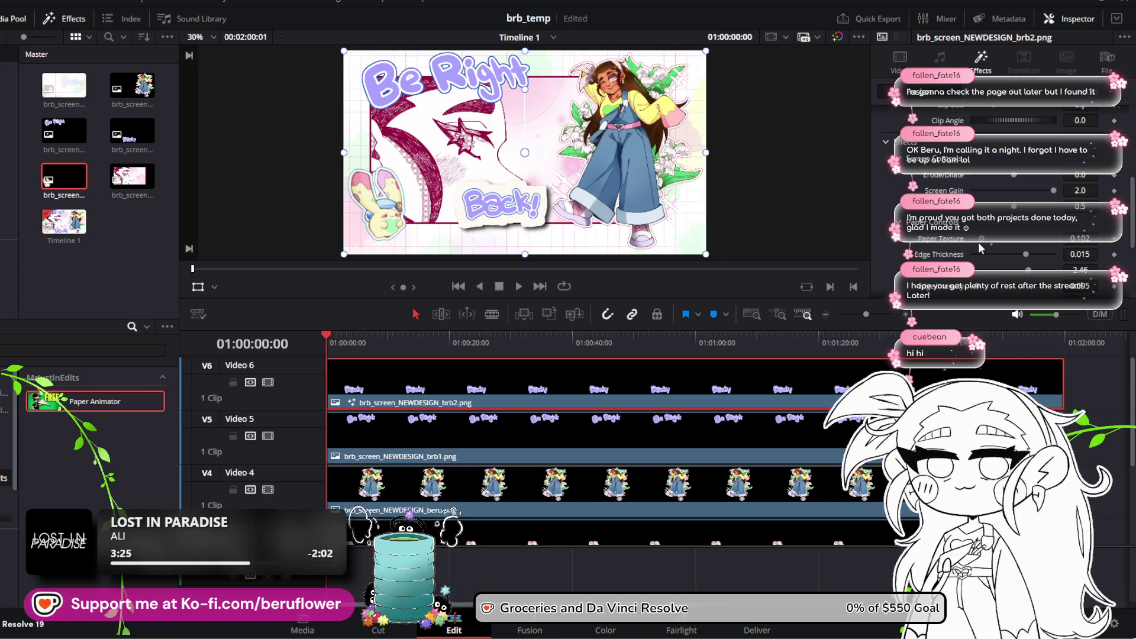
{"action": "left_click_drag", "start_coordinate": [980, 254], "coordinate": [1001, 265]}
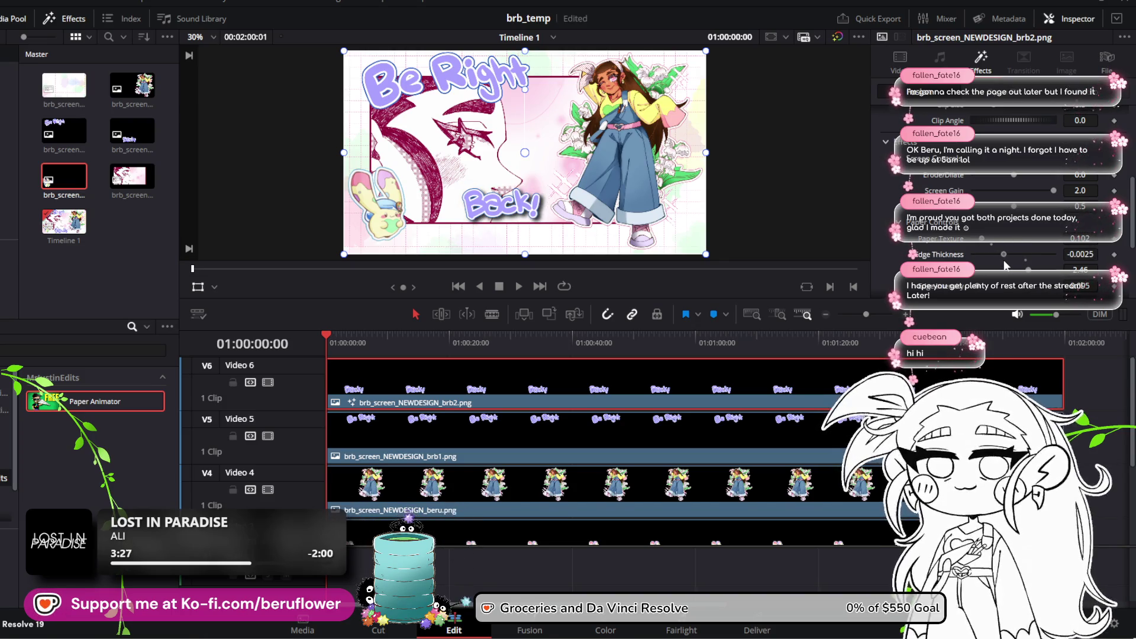
{"action": "scroll", "coordinate": [1004, 261], "scroll_direction": "up", "scroll_amount": 3}
{"action": "scroll", "coordinate": [1005, 248], "scroll_direction": "up", "scroll_amount": 5}
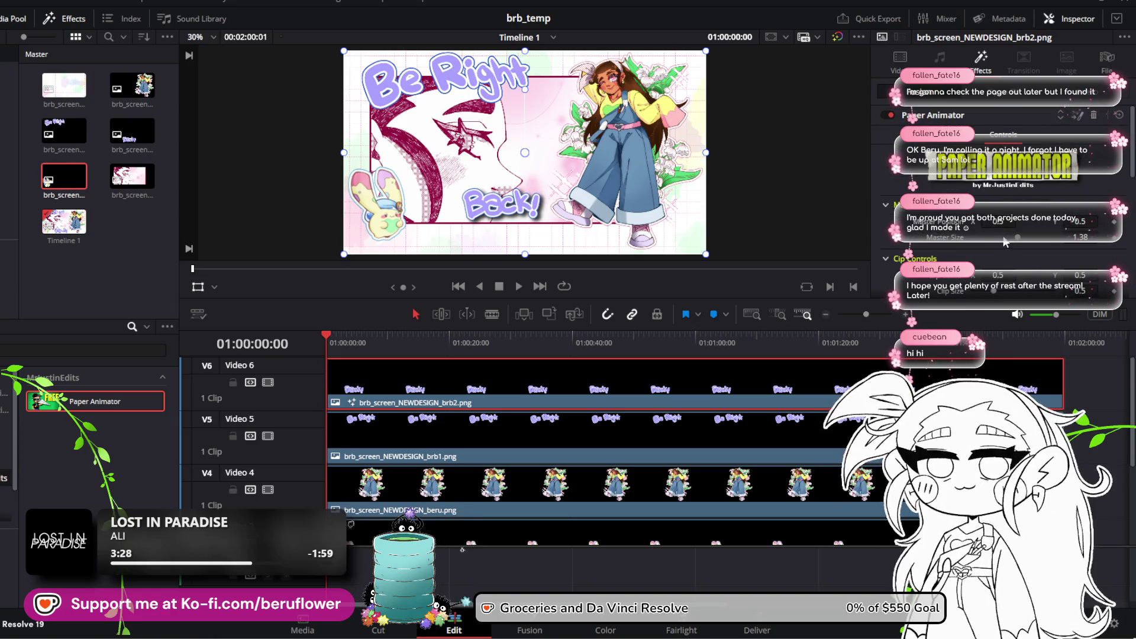
{"action": "left_click_drag", "start_coordinate": [1015, 239], "coordinate": [1023, 243]}
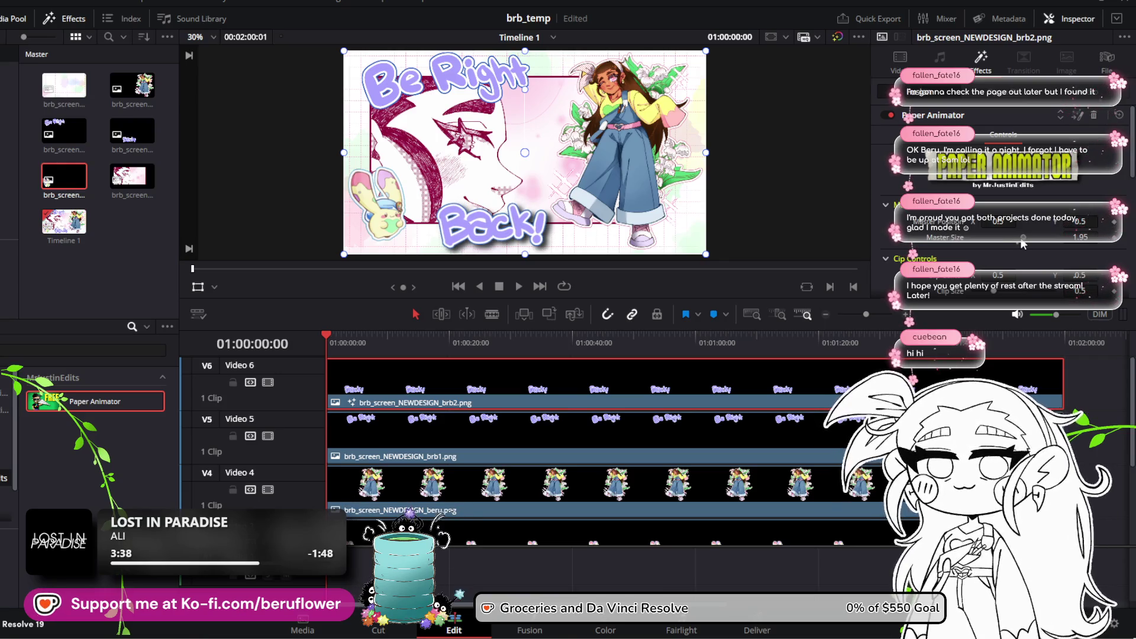
Set the lettering's Master Size to 1.83 and Master Position to X 0.495, Y 0.471
{"action": "scroll", "coordinate": [924, 284], "scroll_direction": "down", "scroll_amount": 3}
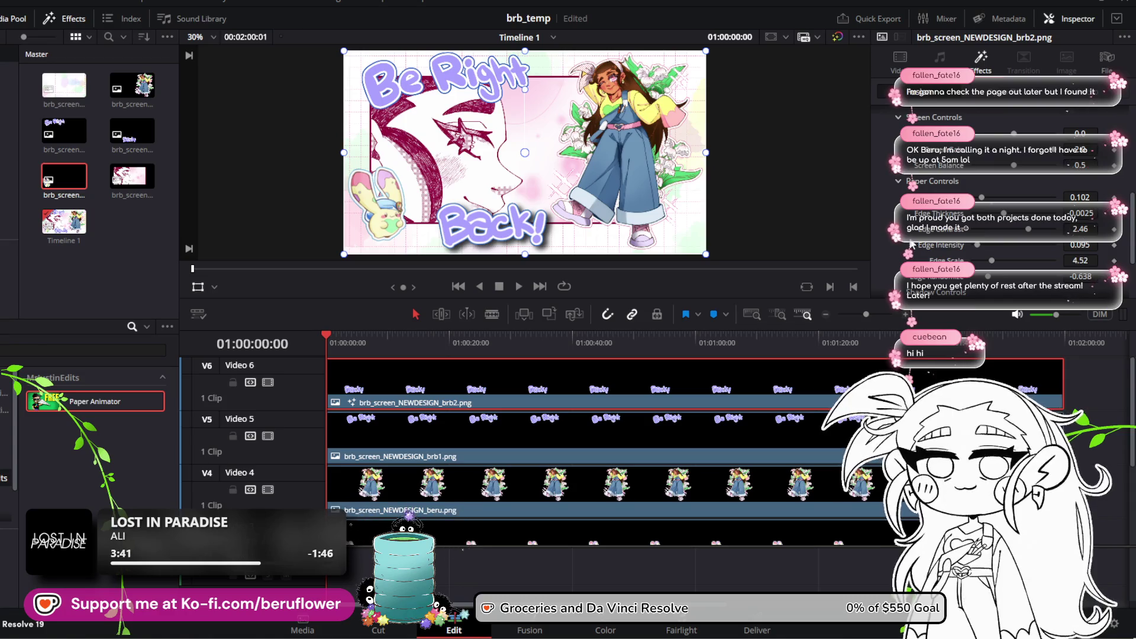
{"action": "scroll", "coordinate": [918, 237], "scroll_direction": "up", "scroll_amount": 2}
{"action": "left_click_drag", "start_coordinate": [1022, 200], "coordinate": [1020, 208]}
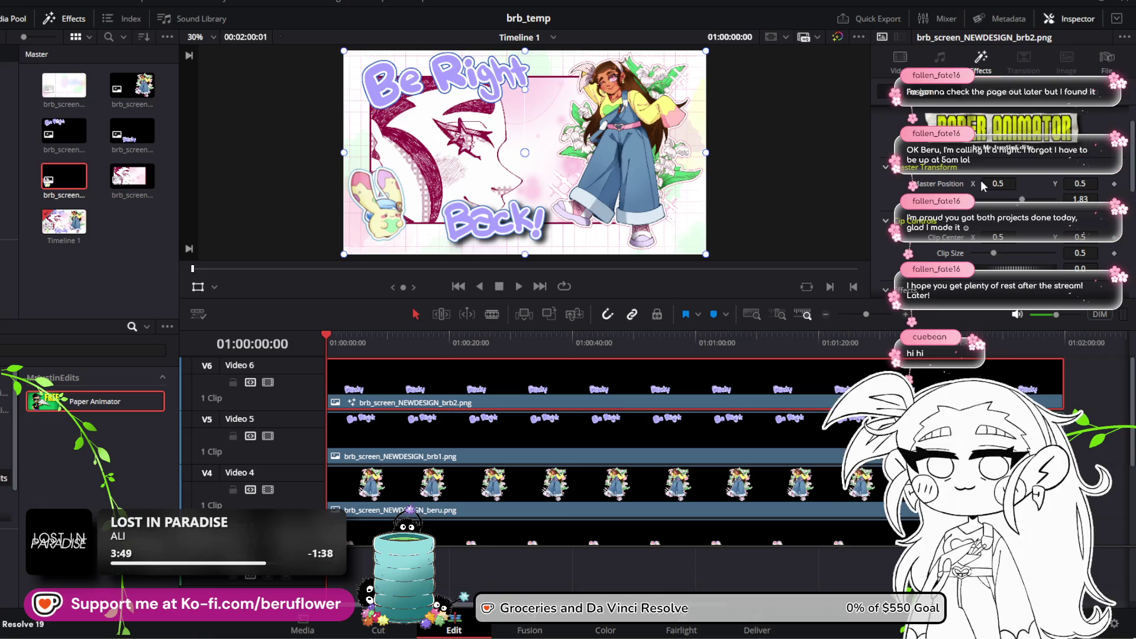
{"action": "left_click_drag", "start_coordinate": [1047, 183], "coordinate": [1029, 183]}
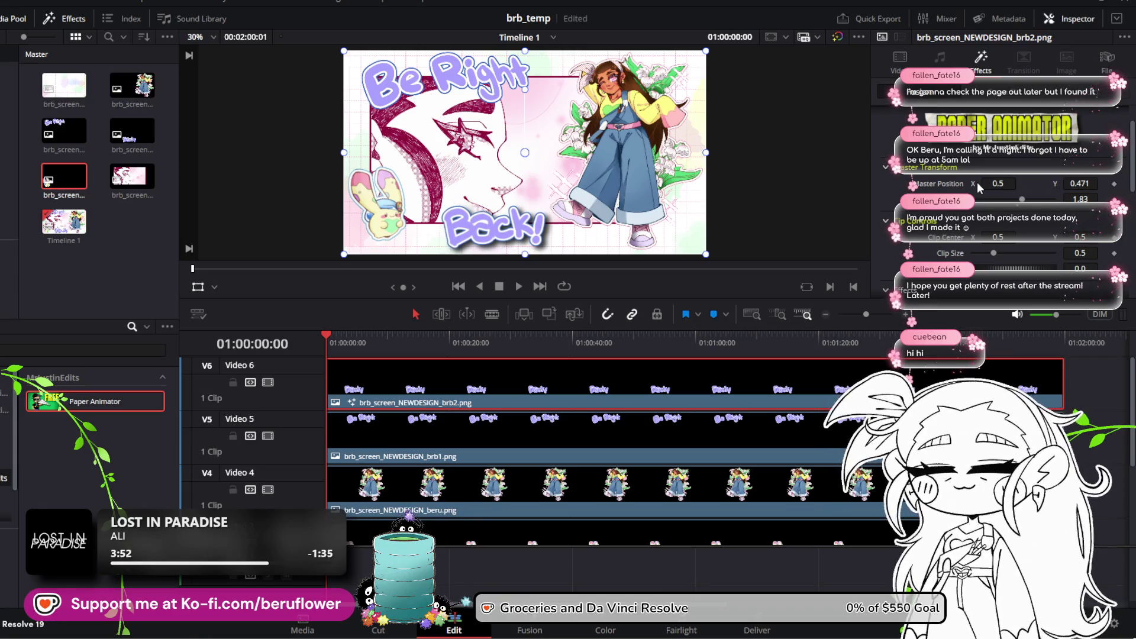
{"action": "left_click_drag", "start_coordinate": [1006, 184], "coordinate": [1007, 184]}
{"action": "scroll", "coordinate": [494, 172], "scroll_direction": "up", "scroll_amount": 1}
{"action": "scroll", "coordinate": [493, 174], "scroll_direction": "up", "scroll_amount": 1}
{"action": "scroll", "coordinate": [491, 176], "scroll_direction": "up", "scroll_amount": 1}
{"action": "scroll", "coordinate": [488, 178], "scroll_direction": "down", "scroll_amount": 1}
{"action": "scroll", "coordinate": [489, 179], "scroll_direction": "down", "scroll_amount": 1}
{"action": "scroll", "coordinate": [488, 178], "scroll_direction": "down", "scroll_amount": 1}
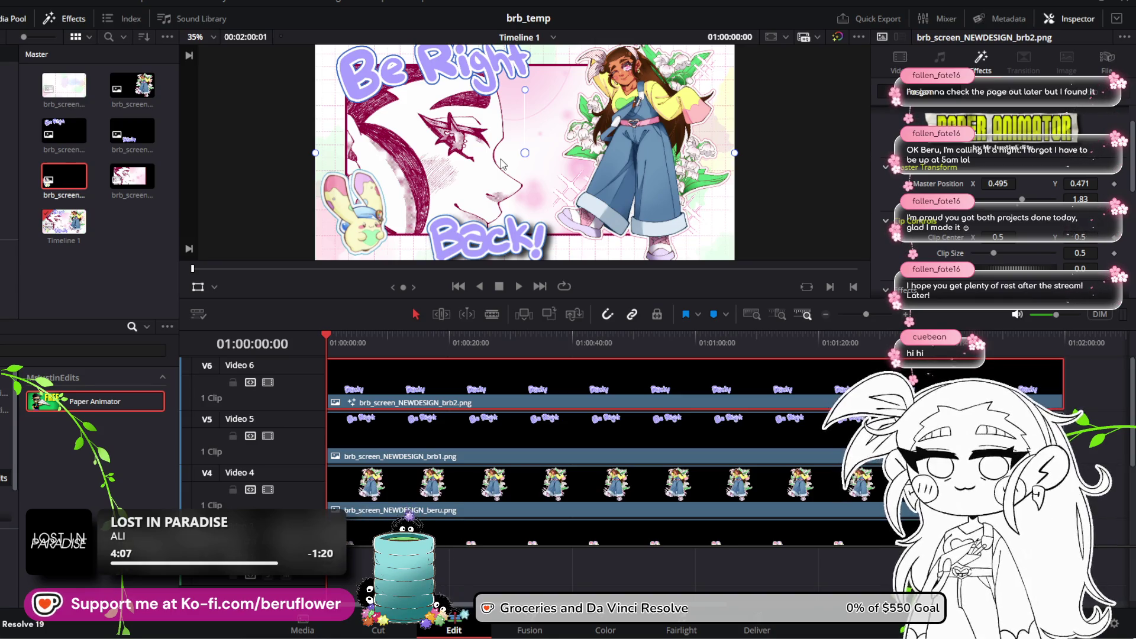
Lower the lettering's Paper Animator Movement from 5.0 to 1.0
{"action": "scroll", "coordinate": [513, 164], "scroll_direction": "down", "scroll_amount": 1}
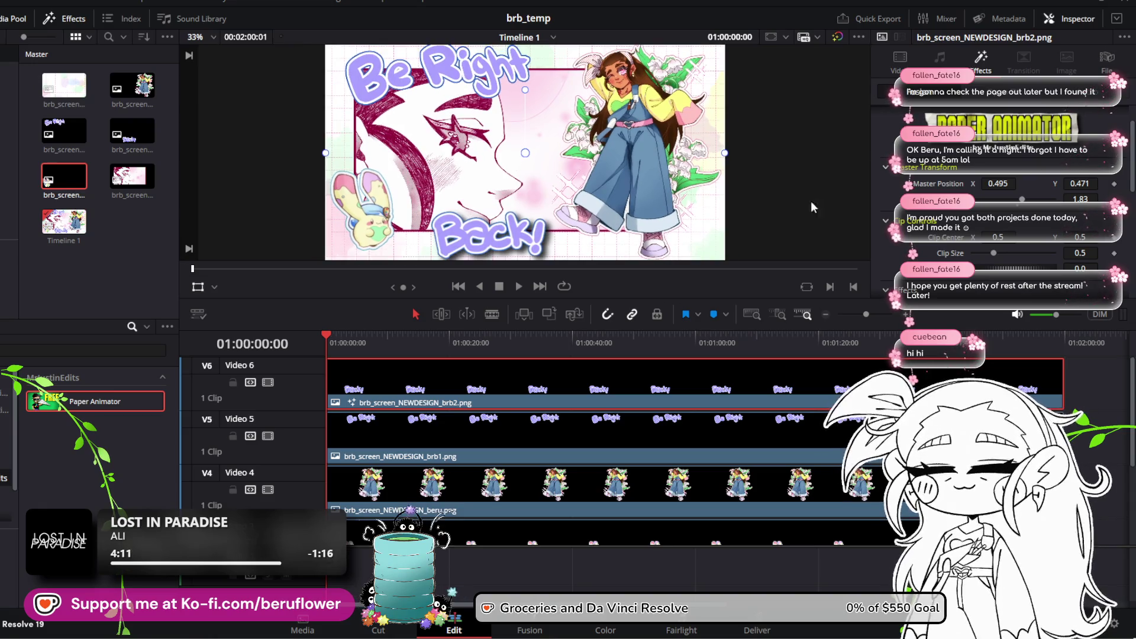
{"action": "scroll", "coordinate": [923, 255], "scroll_direction": "down", "scroll_amount": 5}
{"action": "scroll", "coordinate": [923, 254], "scroll_direction": "down", "scroll_amount": 3}
{"action": "scroll", "coordinate": [905, 283], "scroll_direction": "down", "scroll_amount": 1}
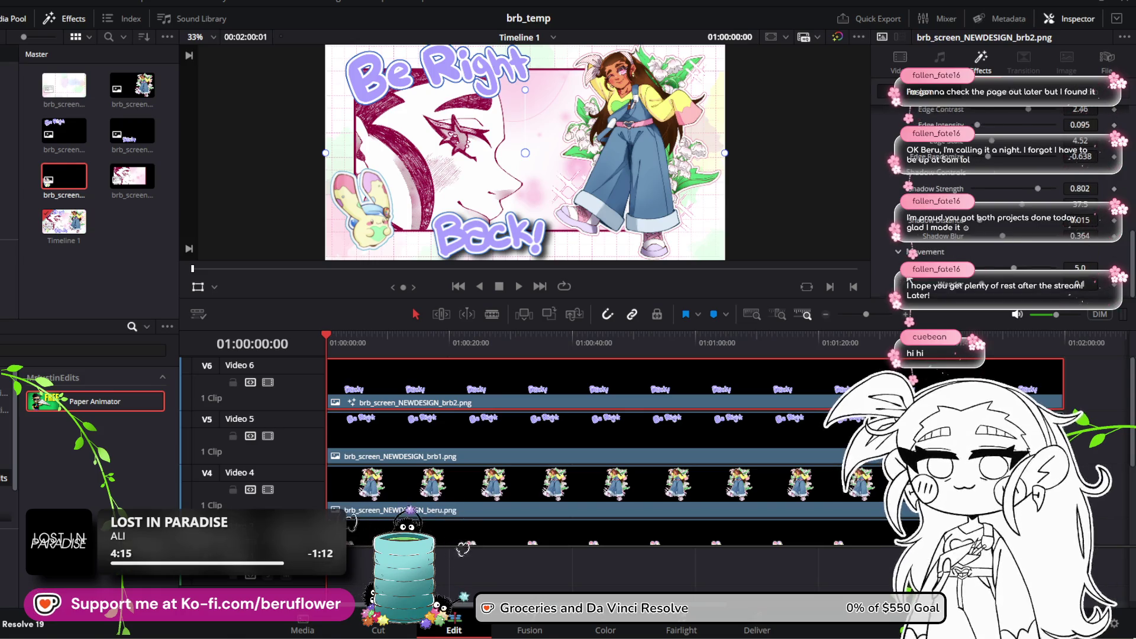
{"action": "left_click_drag", "start_coordinate": [1006, 274], "coordinate": [993, 272]}
{"action": "scroll", "coordinate": [593, 169], "scroll_direction": "down", "scroll_amount": 1}
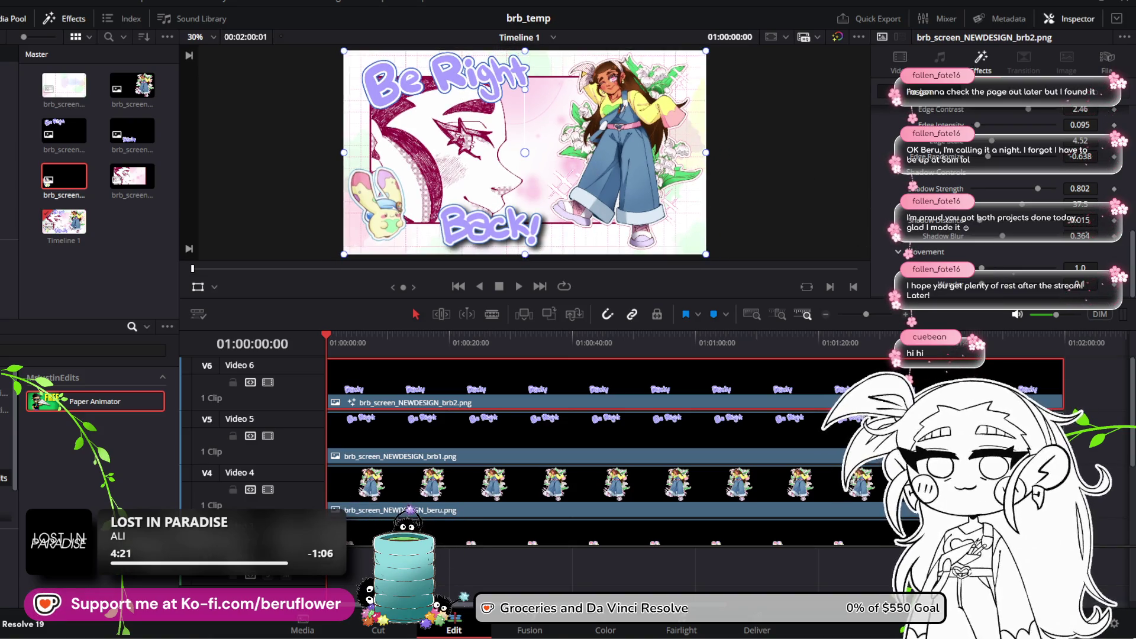
{"action": "scroll", "coordinate": [957, 239], "scroll_direction": "up", "scroll_amount": 1}
Set Shadow Strength to 0.0 and preview the paper motion around 01:01:01:23
{"action": "left_click_drag", "start_coordinate": [1005, 235], "coordinate": [975, 238]}
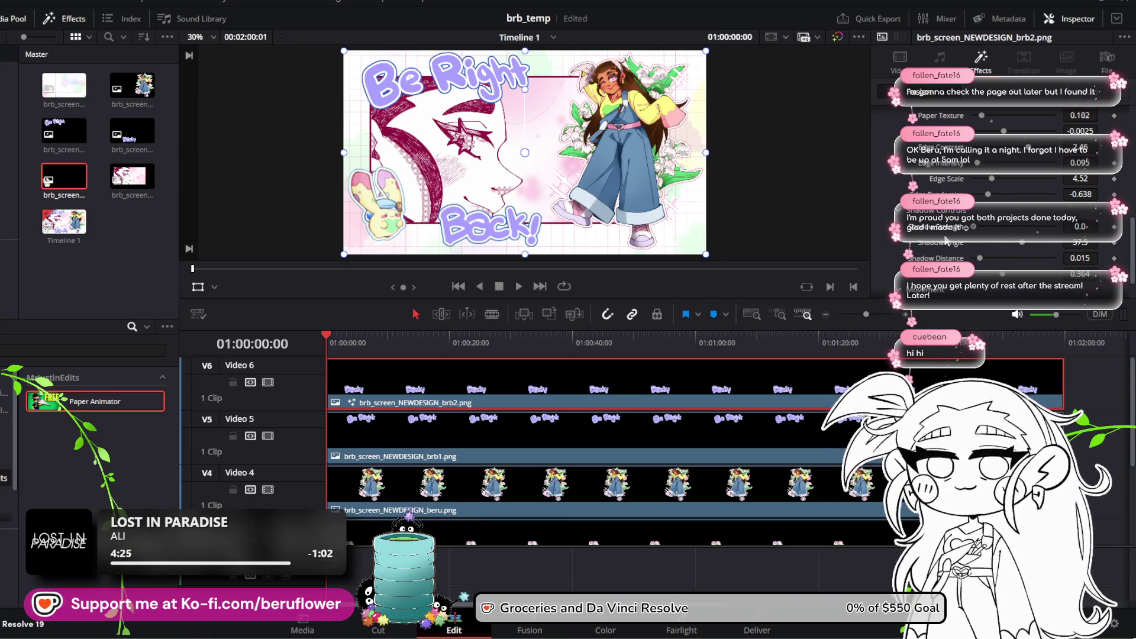
{"action": "scroll", "coordinate": [1020, 232], "scroll_direction": "up", "scroll_amount": 1}
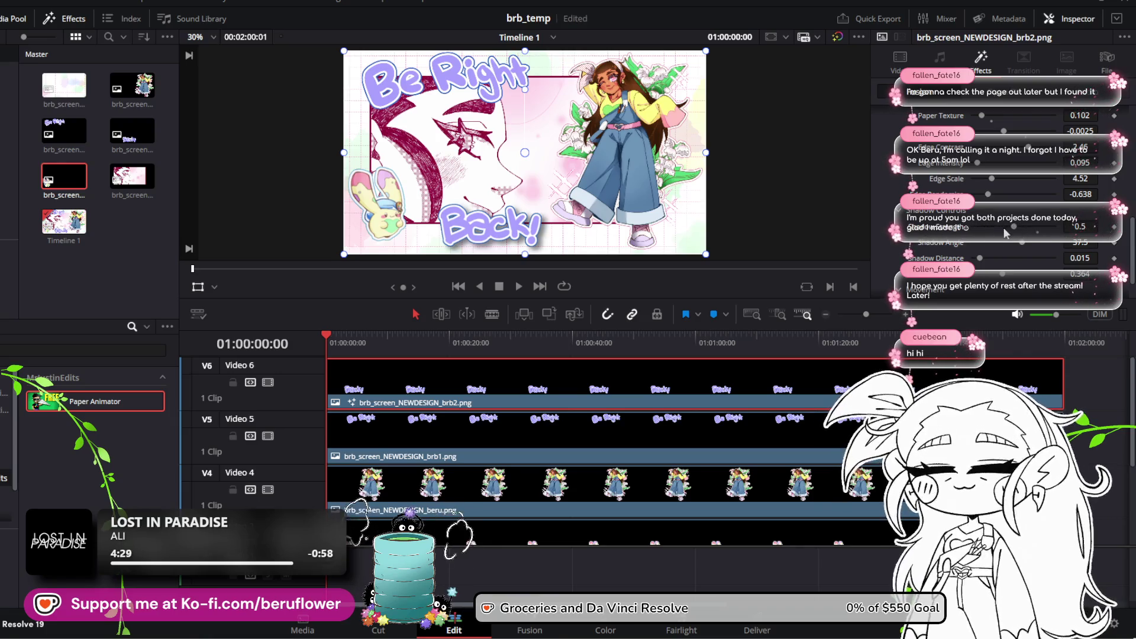
{"action": "left_click_drag", "start_coordinate": [980, 232], "coordinate": [973, 228]}
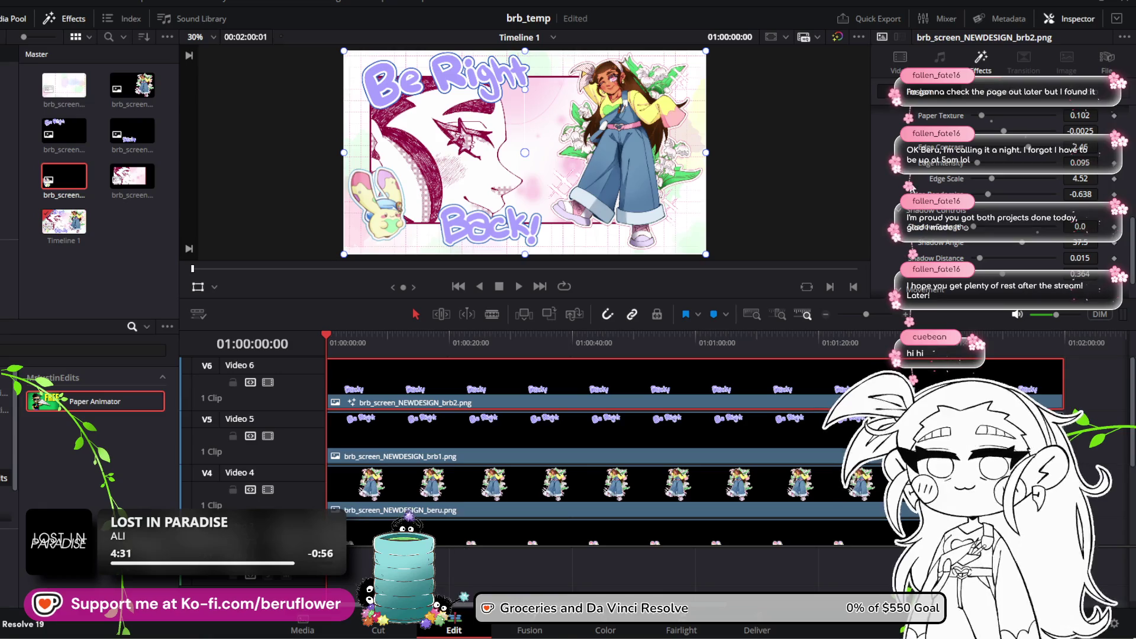
{"action": "scroll", "coordinate": [558, 241], "scroll_direction": "up", "scroll_amount": 3}
{"action": "scroll", "coordinate": [557, 241], "scroll_direction": "down", "scroll_amount": 3}
{"action": "left_click_drag", "start_coordinate": [327, 341], "coordinate": [313, 345]}
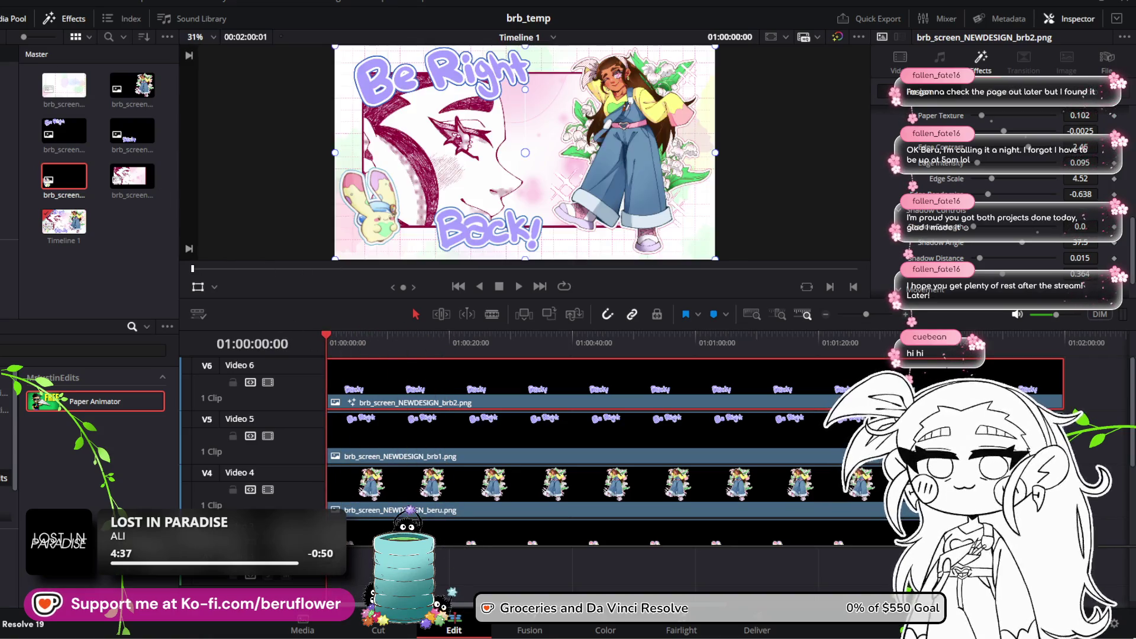
{"action": "left_click", "coordinate": [707, 343]}
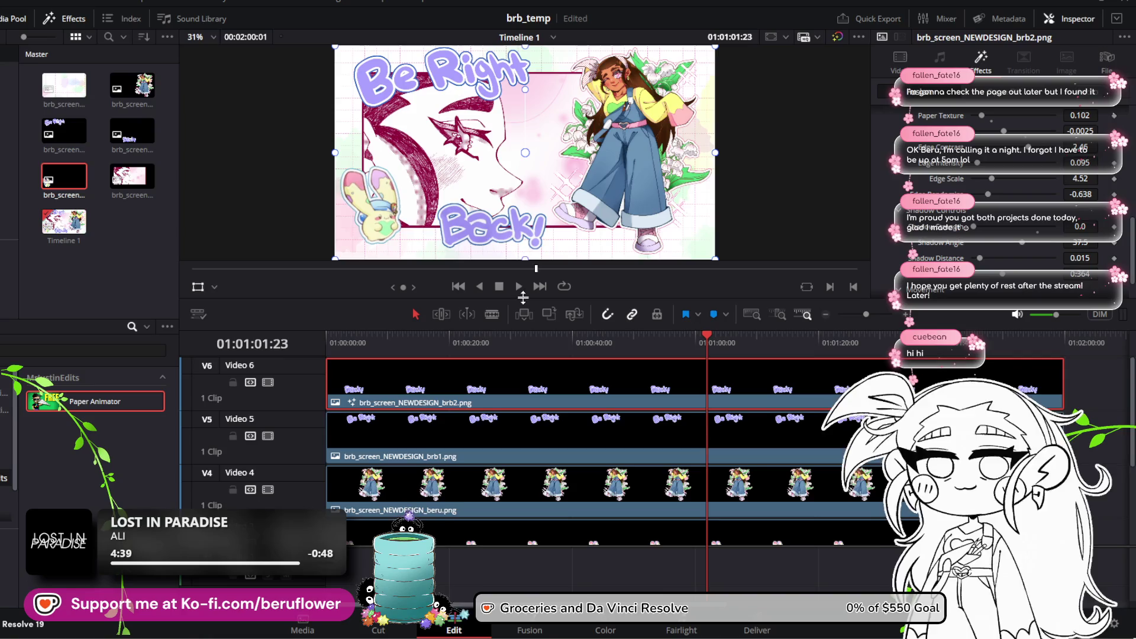
{"action": "left_click", "coordinate": [519, 286]}
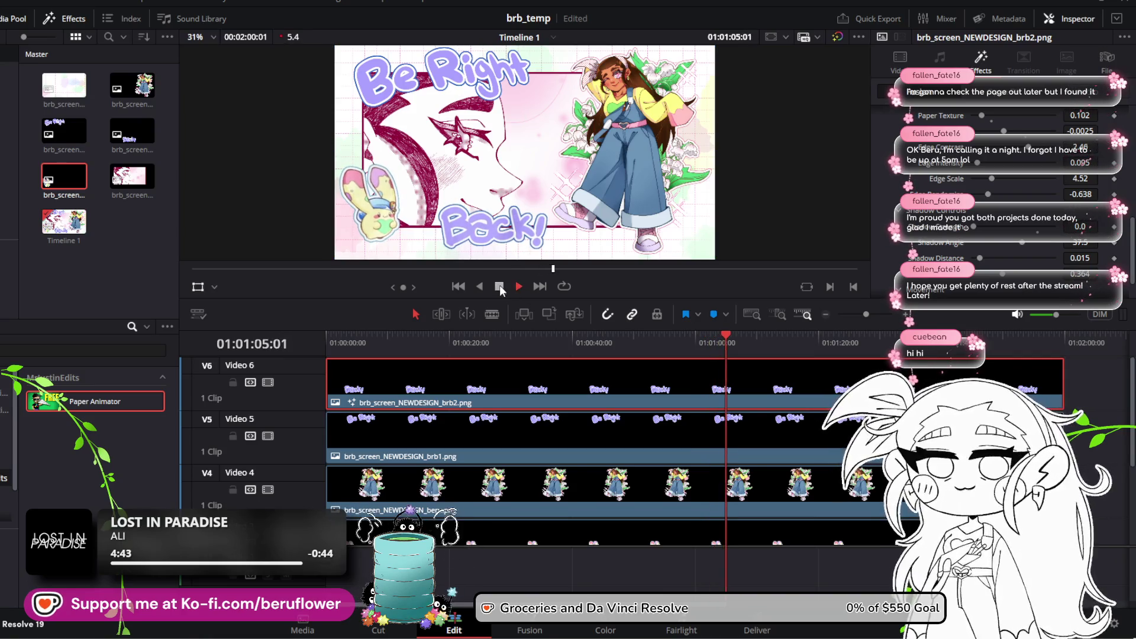
{"action": "left_click", "coordinate": [500, 288]}
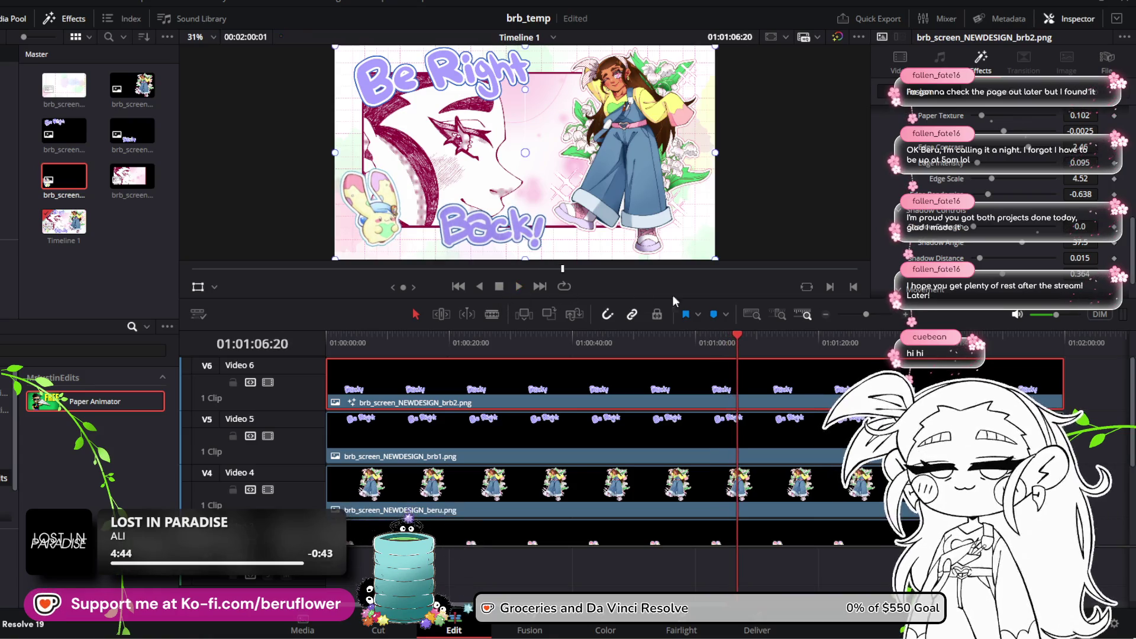
Raise Movement to 2.36 and play back to check it
{"action": "scroll", "coordinate": [1005, 190], "scroll_direction": "down", "scroll_amount": 2}
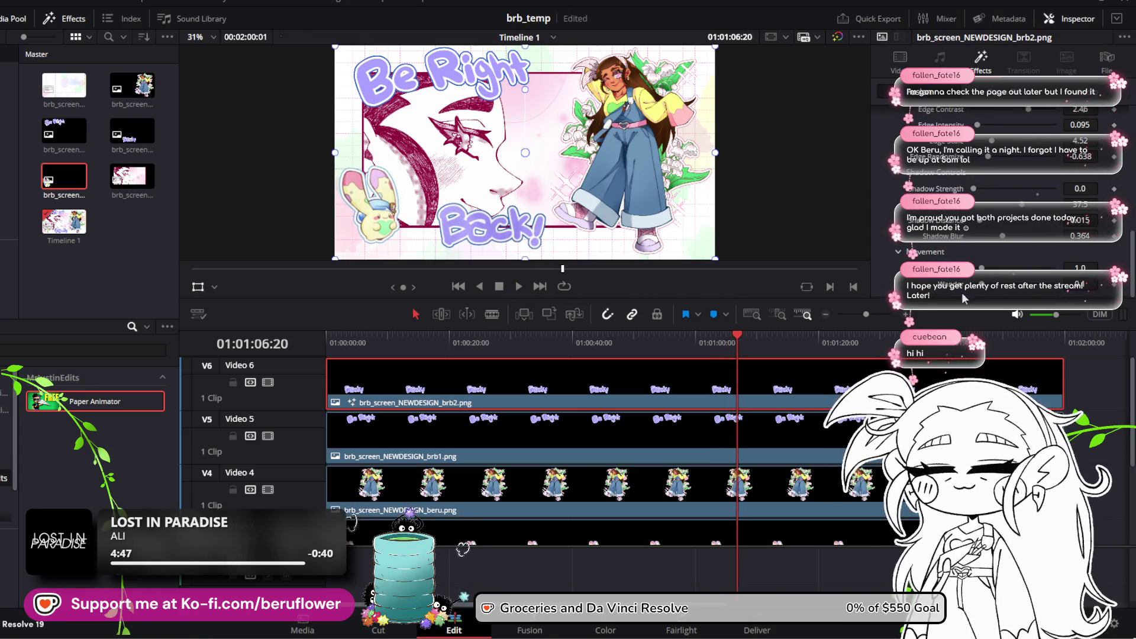
{"action": "left_click_drag", "start_coordinate": [986, 271], "coordinate": [993, 272]}
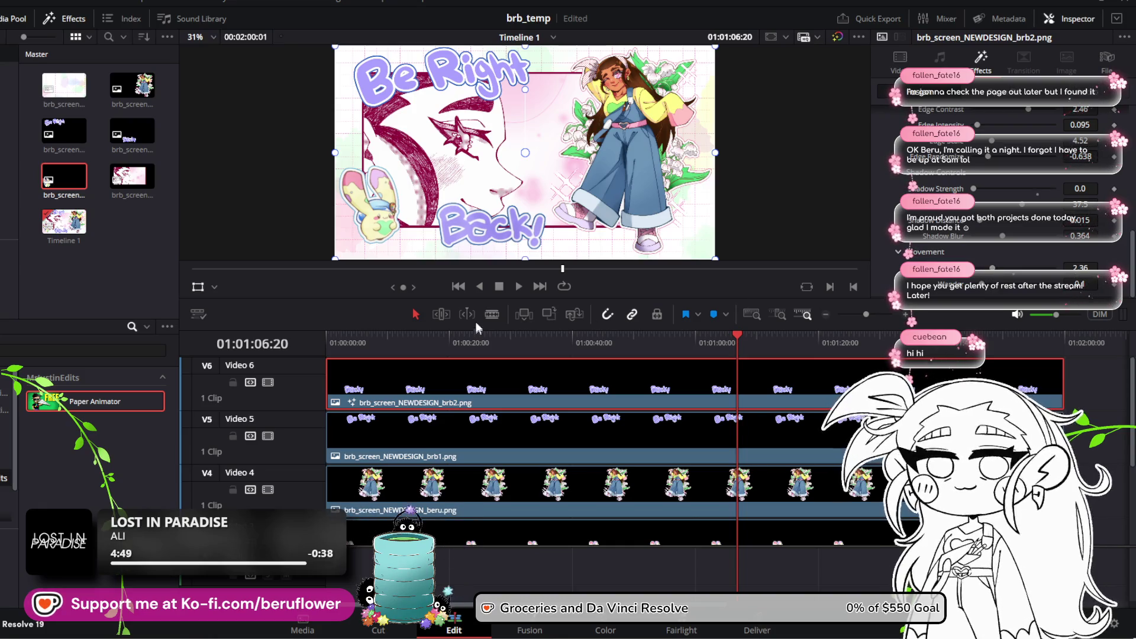
{"action": "left_click", "coordinate": [517, 287]}
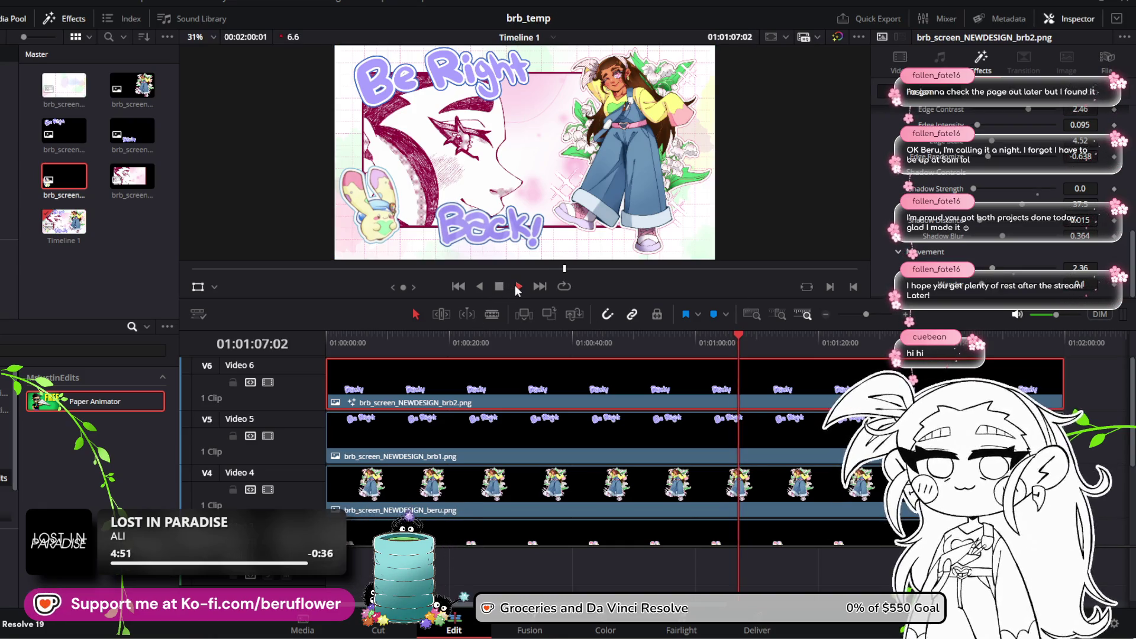
{"action": "left_click", "coordinate": [499, 286]}
Replay the timeline from the start, then again from 01:00:59:04
{"action": "mouse_move", "coordinate": [755, 336]}
{"action": "left_mouse_down"}
{"action": "mouse_move", "coordinate": [305, 368]}
{"action": "mouse_move", "coordinate": [614, 374]}
{"action": "left_mouse_up"}
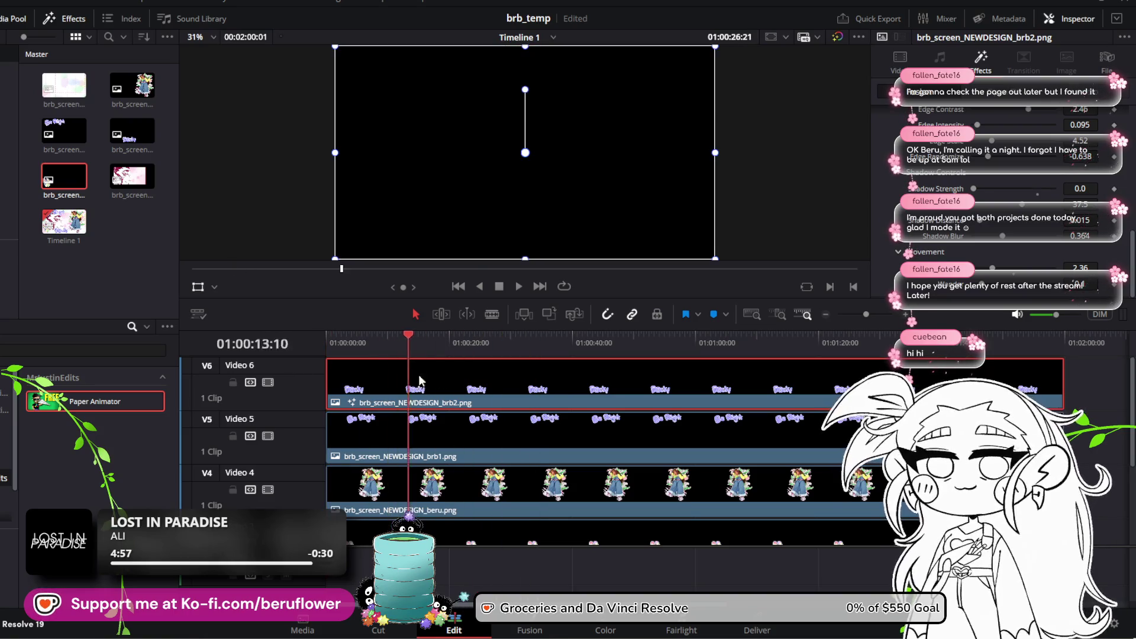
{"action": "left_click", "coordinate": [517, 287]}
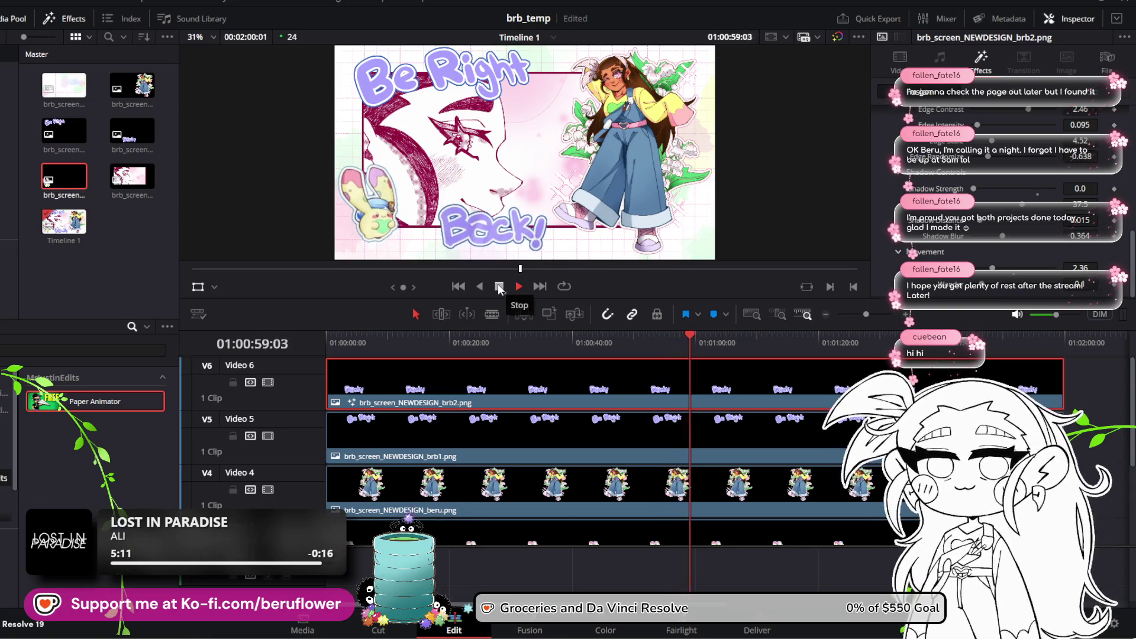
{"action": "left_click", "coordinate": [499, 287]}
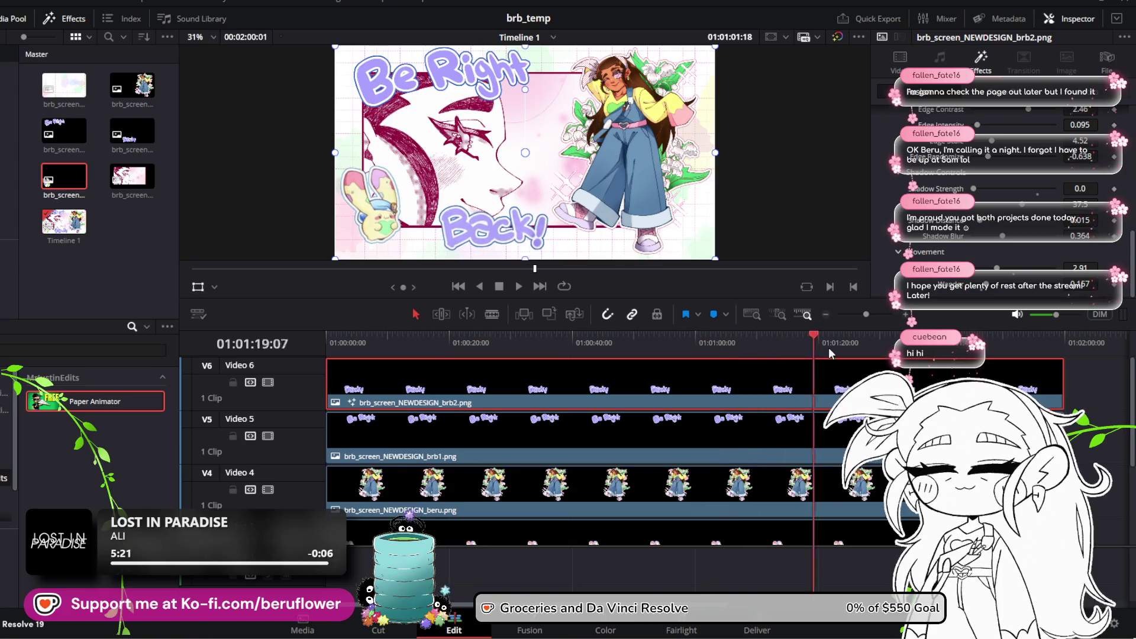
{"action": "left_click", "coordinate": [690, 373]}
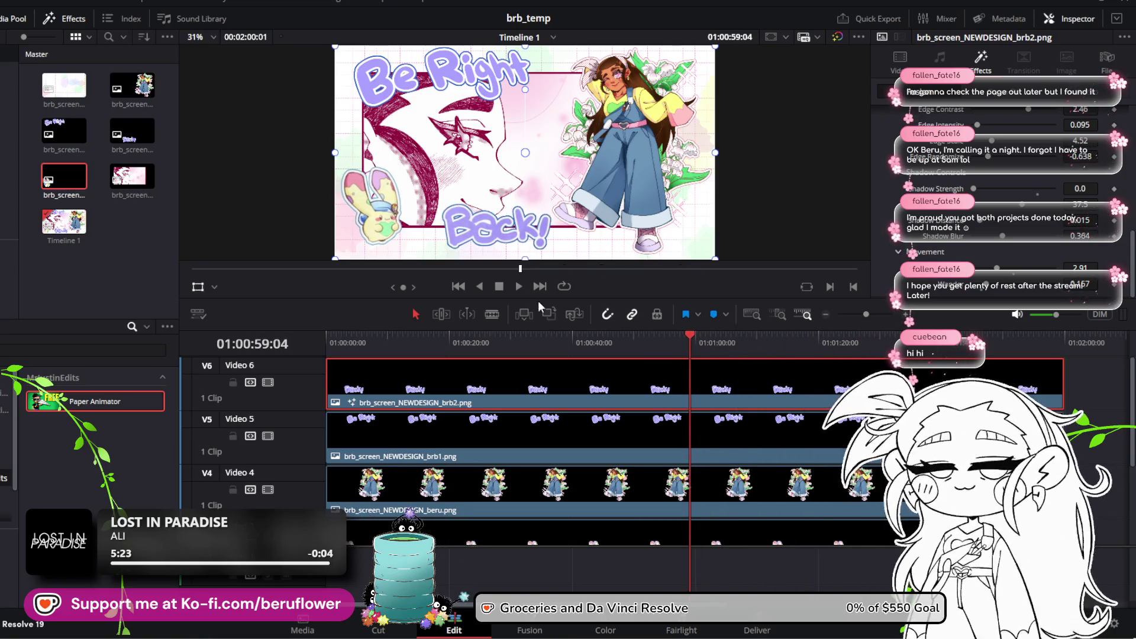
{"action": "left_click", "coordinate": [515, 287]}
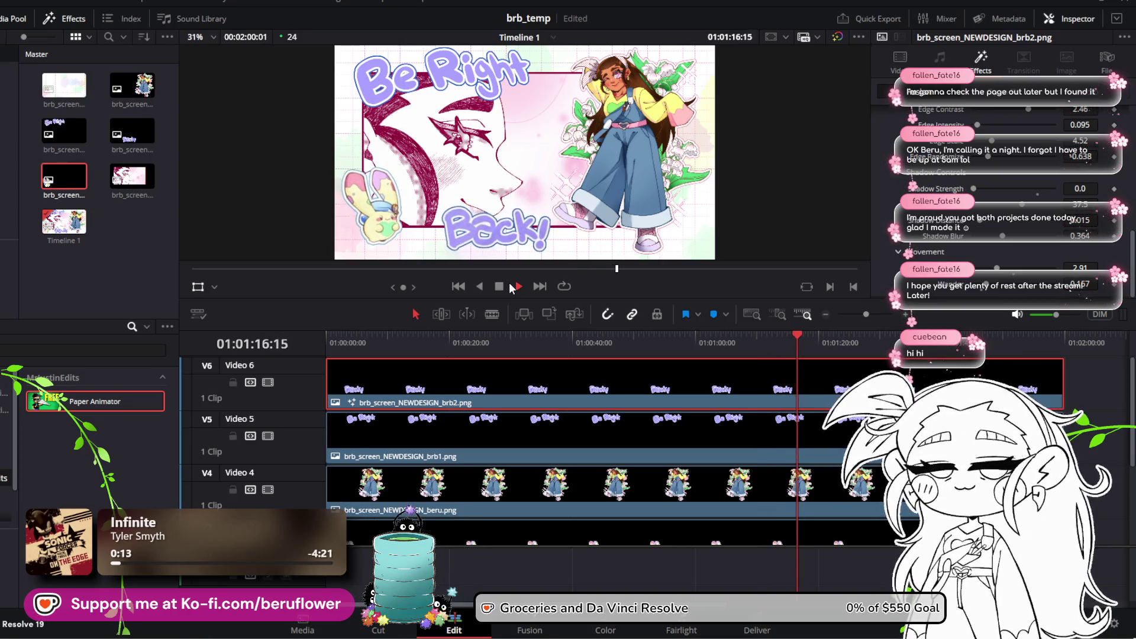
Stop playback and delete the existing clip on track V3
{"action": "left_click", "coordinate": [498, 286]}
{"action": "left_click", "coordinate": [440, 484]}
{"action": "scroll", "coordinate": [440, 484], "scroll_direction": "down", "scroll_amount": 3}
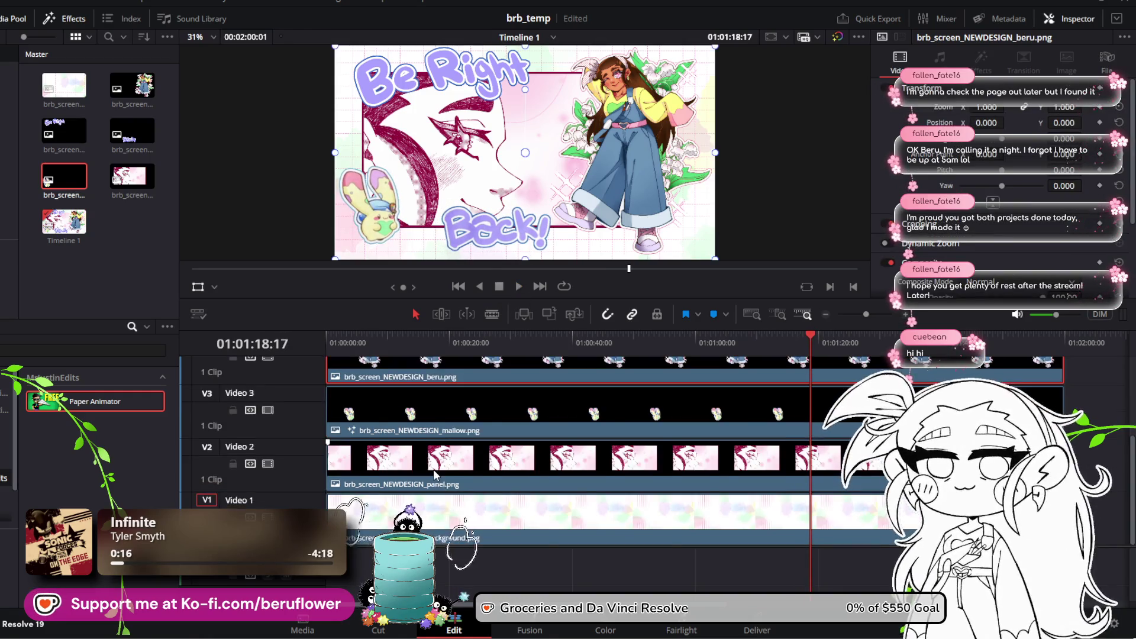
{"action": "scroll", "coordinate": [434, 469], "scroll_direction": "up", "scroll_amount": 2}
{"action": "left_click", "coordinate": [434, 470]}
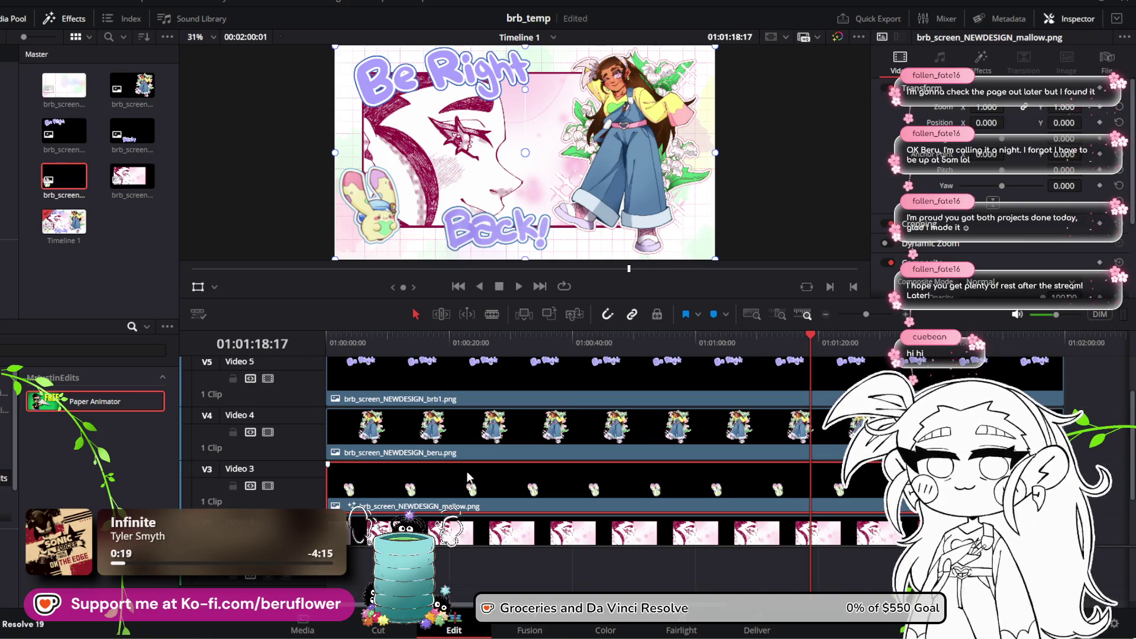
{"action": "key", "text": "Delete"}
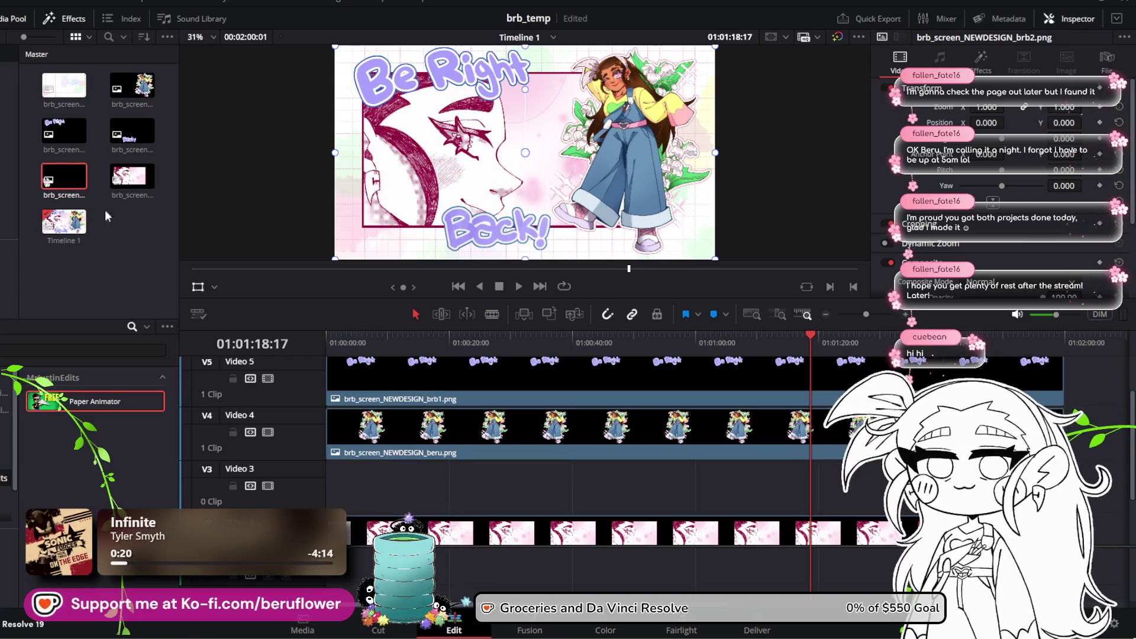
Place the mallow image at the start of V3, stretch it across the timeline, and save
{"action": "left_click_drag", "start_coordinate": [56, 168], "coordinate": [331, 498]}
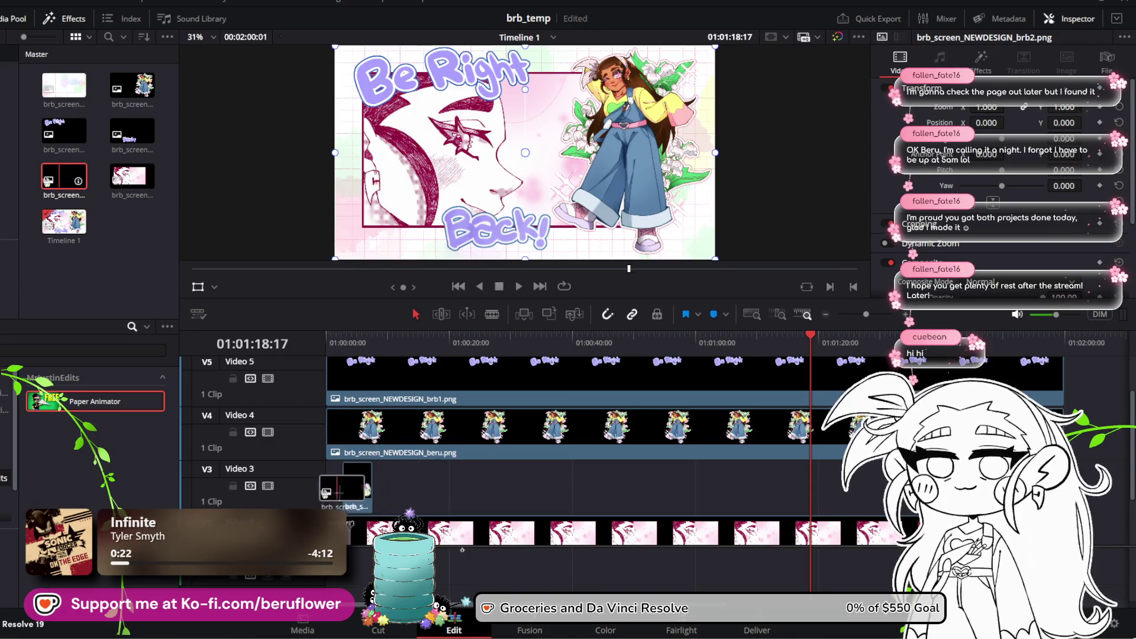
{"action": "left_click_drag", "start_coordinate": [355, 488], "coordinate": [1063, 488]}
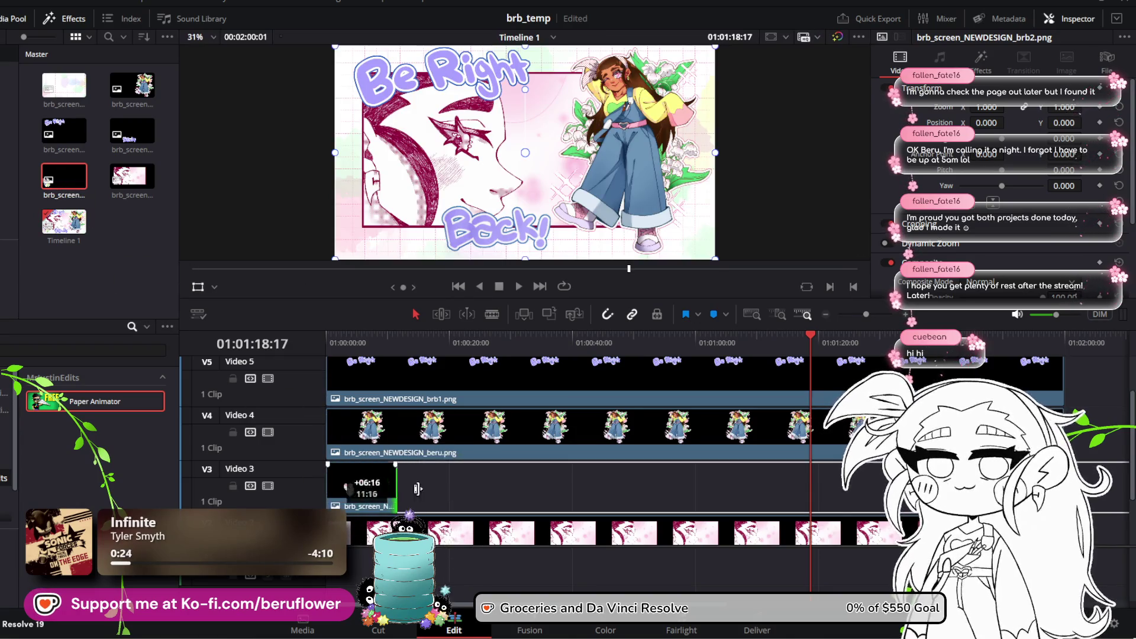
{"action": "left_click_drag", "start_coordinate": [812, 330], "coordinate": [318, 364]}
{"action": "key", "text": "ctrl+s"}
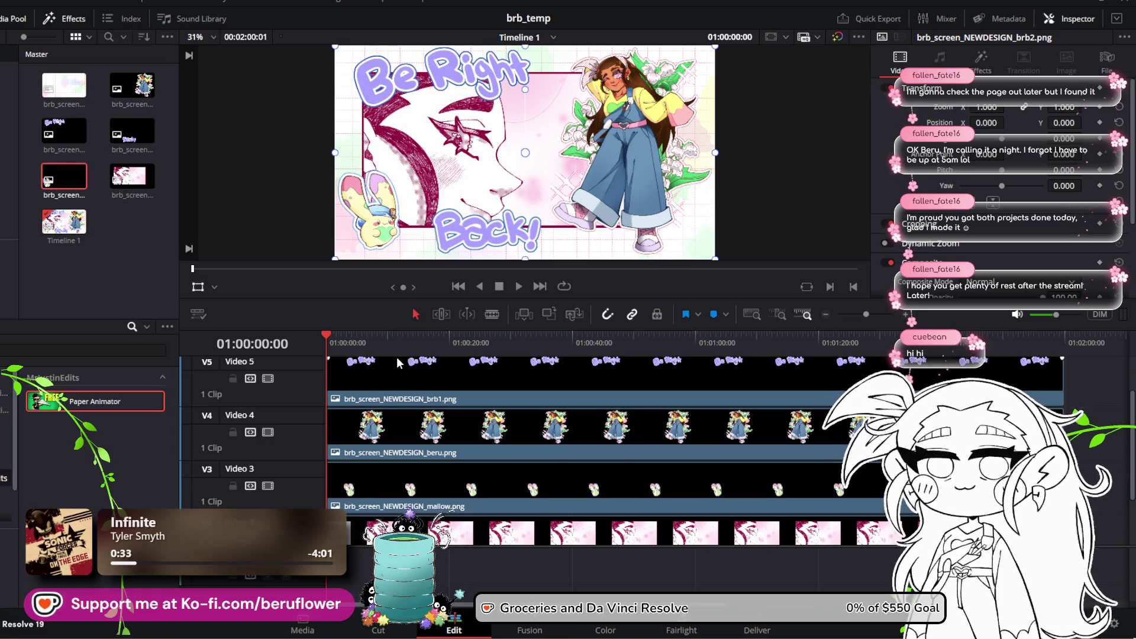
Apply Paper Animator to the brb1 clip on V5 and raise its size to 1.95
{"action": "scroll", "coordinate": [453, 454], "scroll_direction": "up", "scroll_amount": 1}
{"action": "left_click", "coordinate": [446, 431]}
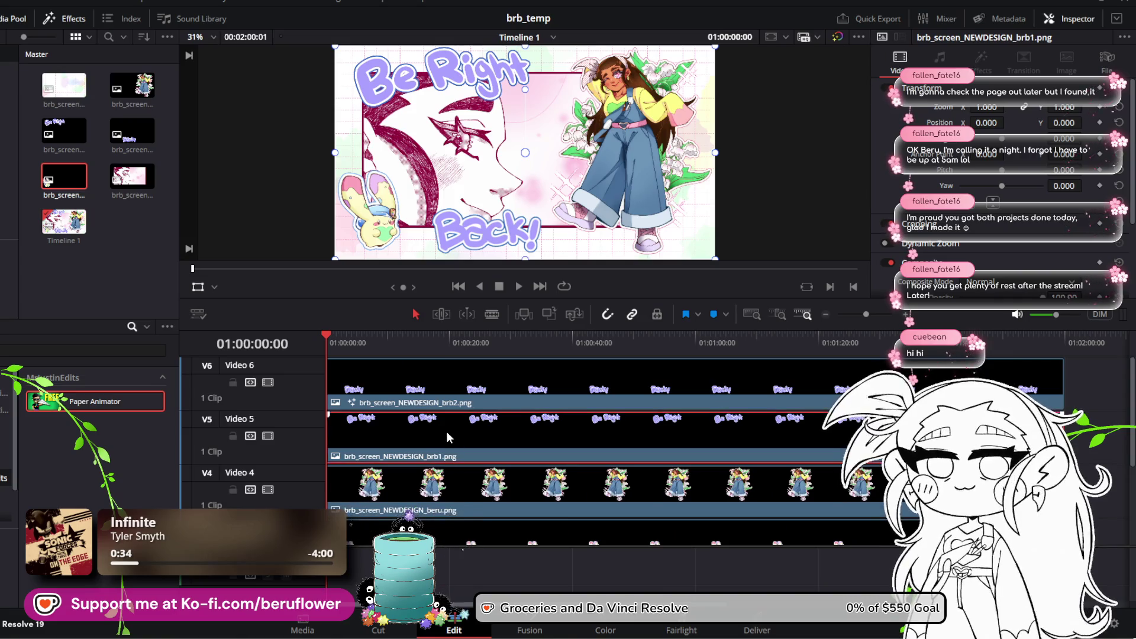
{"action": "double_click", "coordinate": [98, 401]}
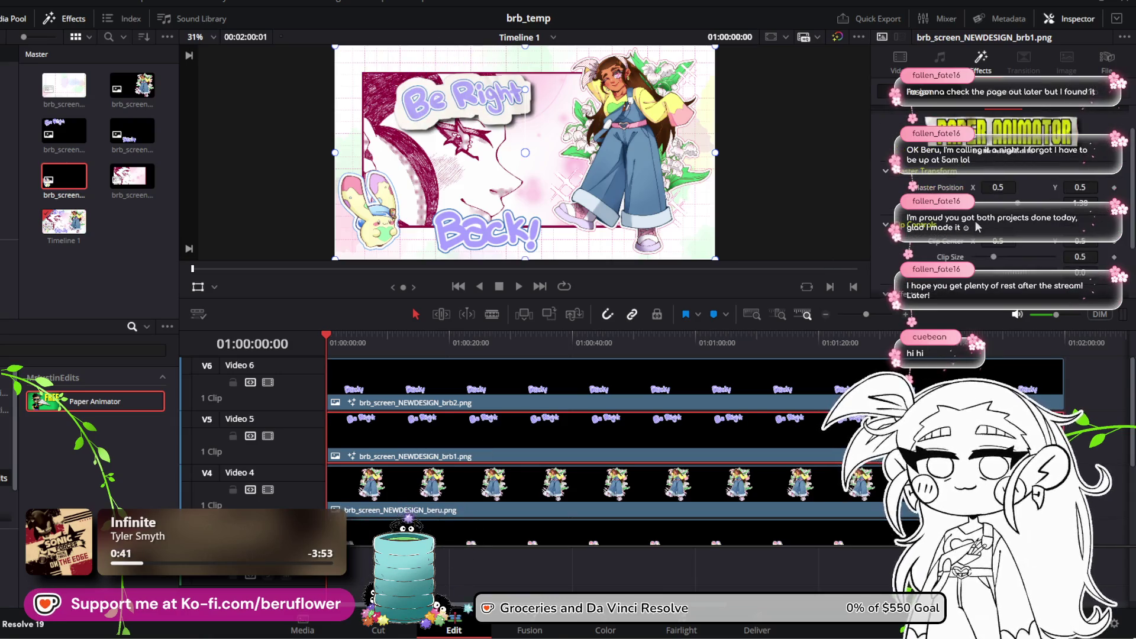
{"action": "left_click_drag", "start_coordinate": [1019, 207], "coordinate": [1024, 206]}
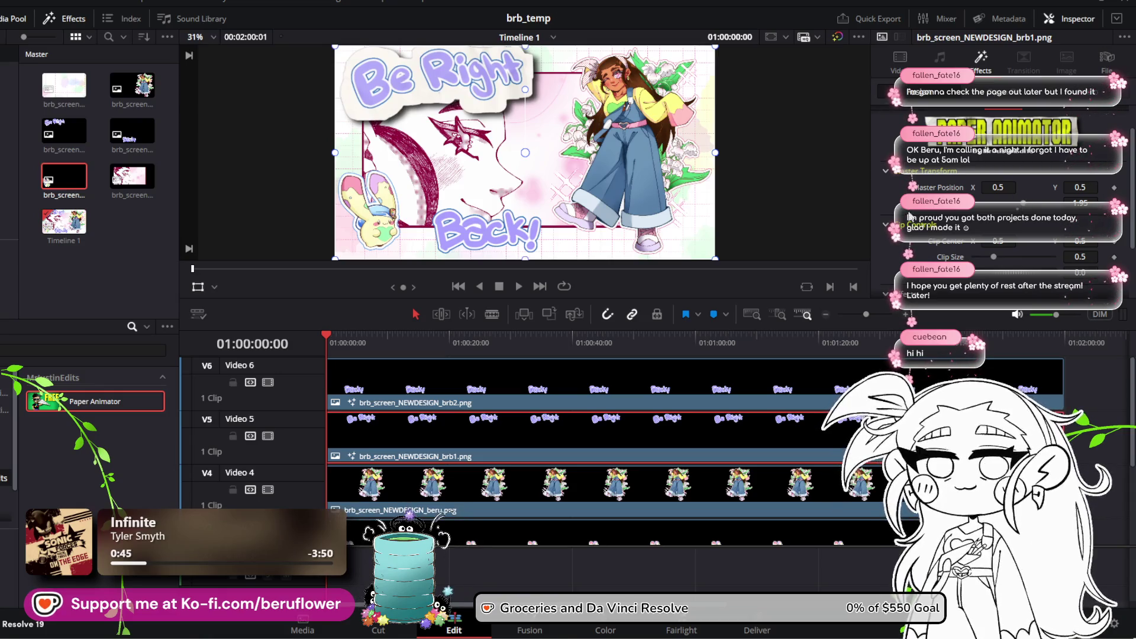
{"action": "scroll", "coordinate": [910, 212], "scroll_direction": "down", "scroll_amount": 3}
In Paper Controls, thin the edge slightly and set Edge Contrast and Shadow Strength to 0
{"action": "left_click", "coordinate": [898, 251]}
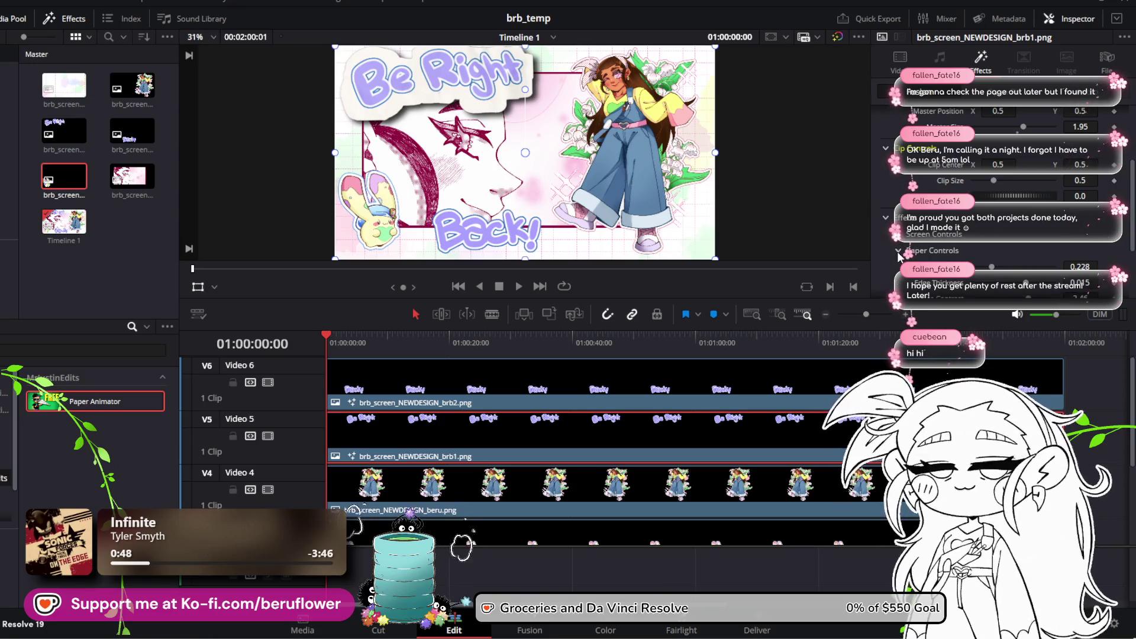
{"action": "left_click", "coordinate": [898, 251]}
{"action": "scroll", "coordinate": [930, 242], "scroll_direction": "down", "scroll_amount": 3}
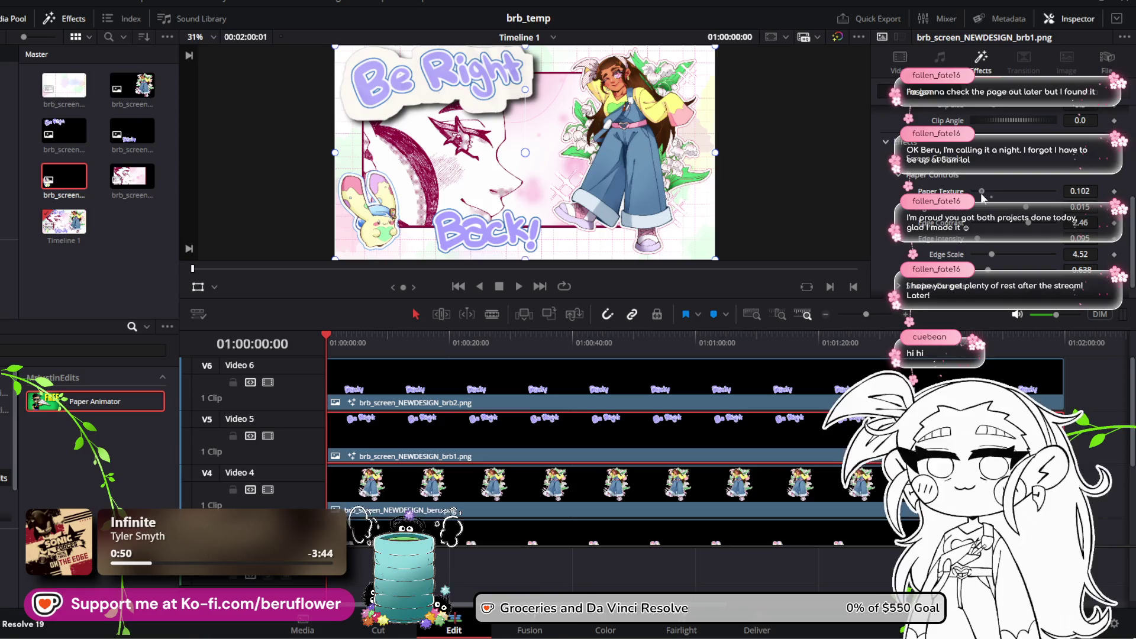
{"action": "left_click_drag", "start_coordinate": [969, 208], "coordinate": [947, 216]}
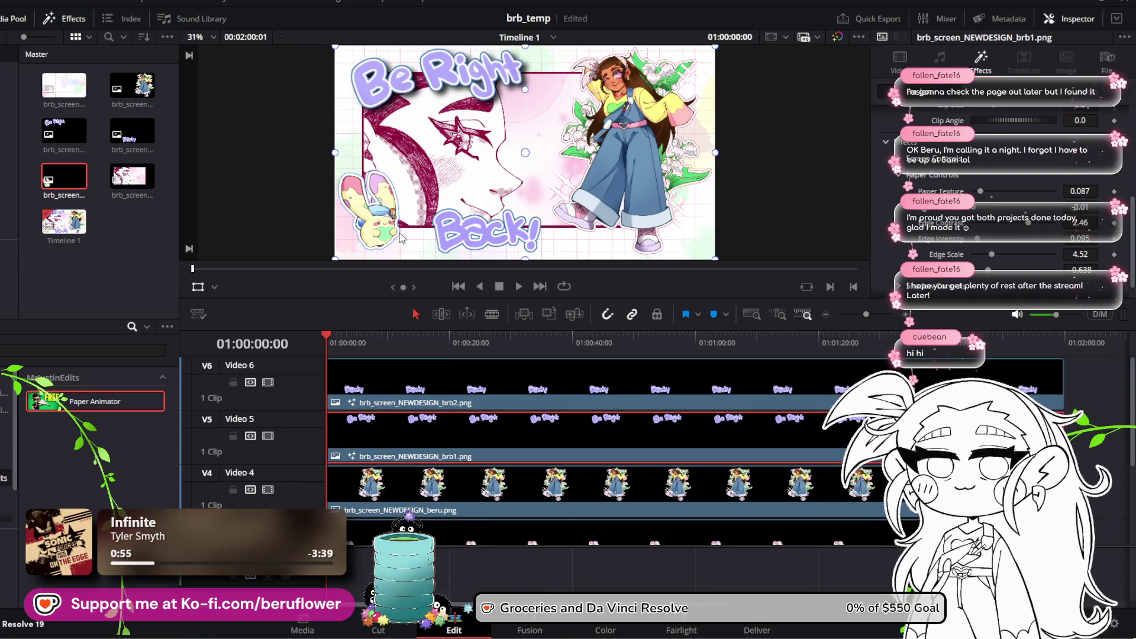
{"action": "left_click_drag", "start_coordinate": [1024, 225], "coordinate": [941, 228]}
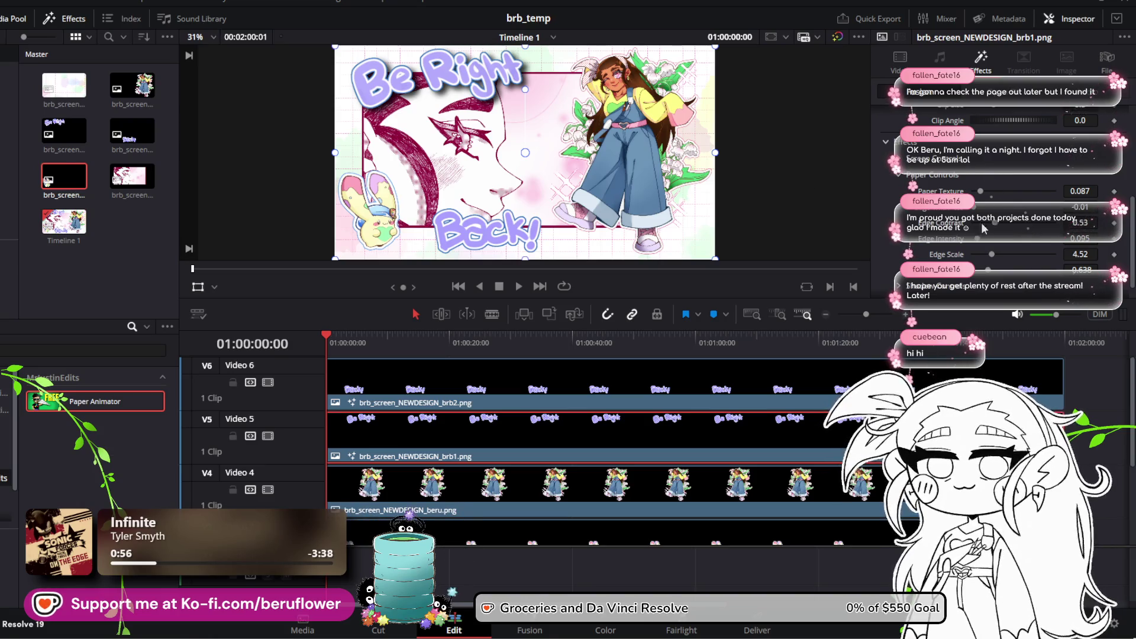
{"action": "scroll", "coordinate": [914, 254], "scroll_direction": "down", "scroll_amount": 1}
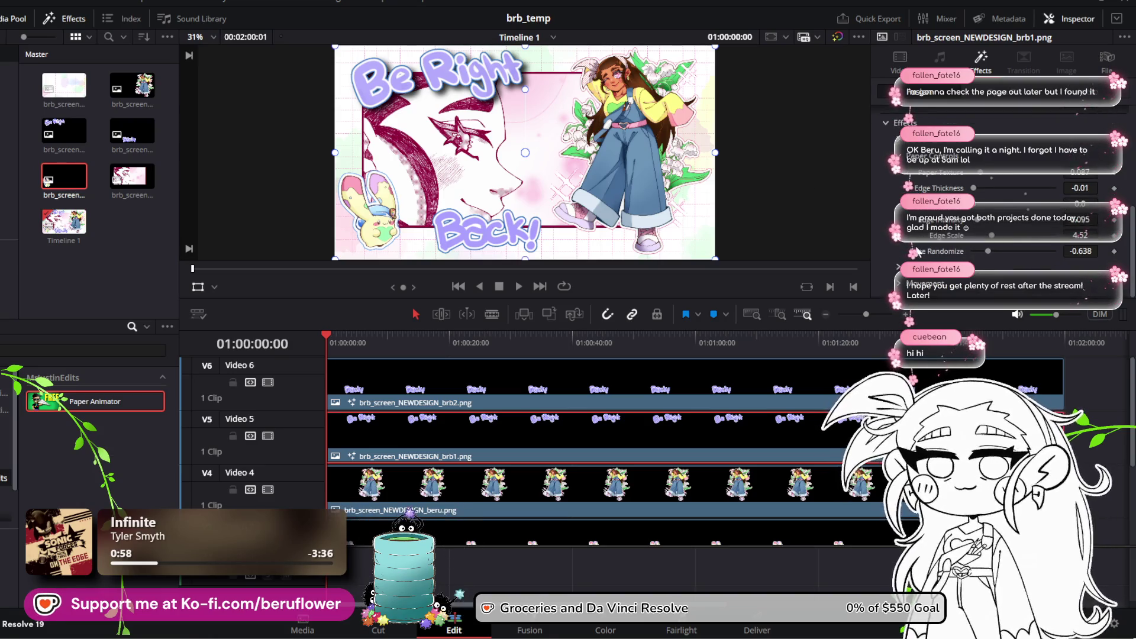
{"action": "scroll", "coordinate": [914, 254], "scroll_direction": "down", "scroll_amount": 3}
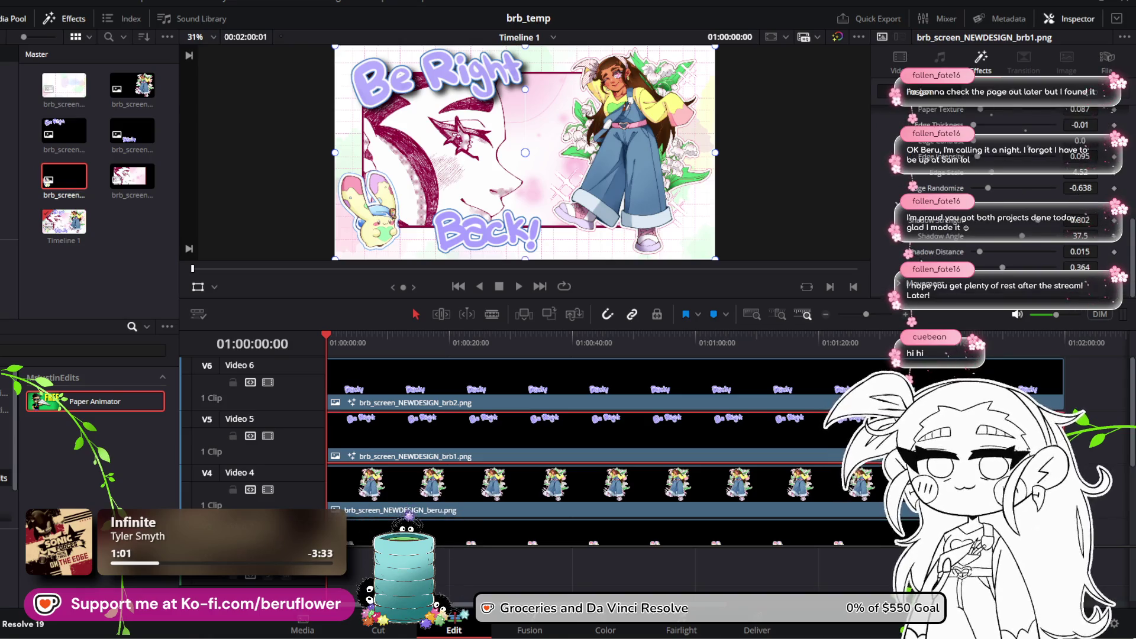
{"action": "left_click_drag", "start_coordinate": [960, 231], "coordinate": [850, 237]}
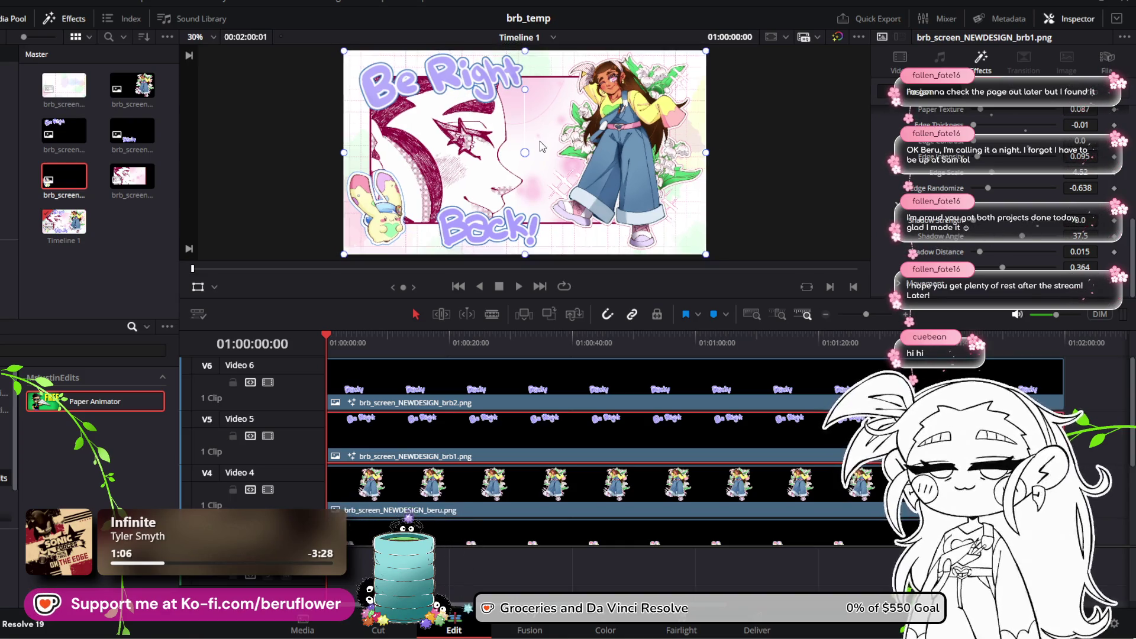
{"action": "scroll", "coordinate": [900, 288], "scroll_direction": "down", "scroll_amount": 2}
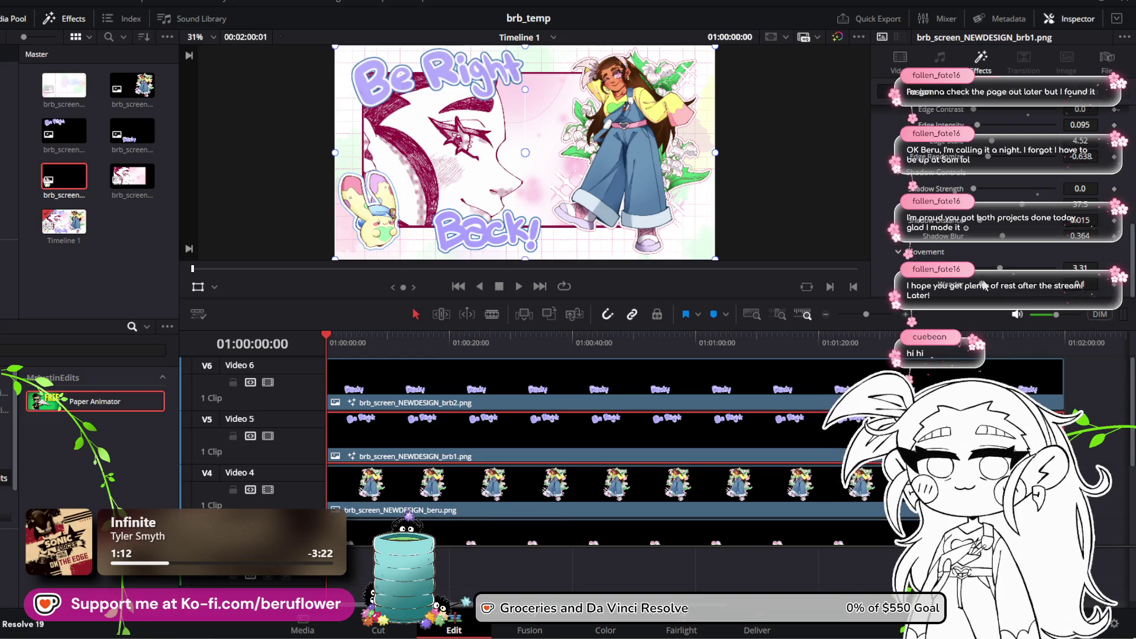
{"action": "scroll", "coordinate": [622, 140], "scroll_direction": "down", "scroll_amount": 1}
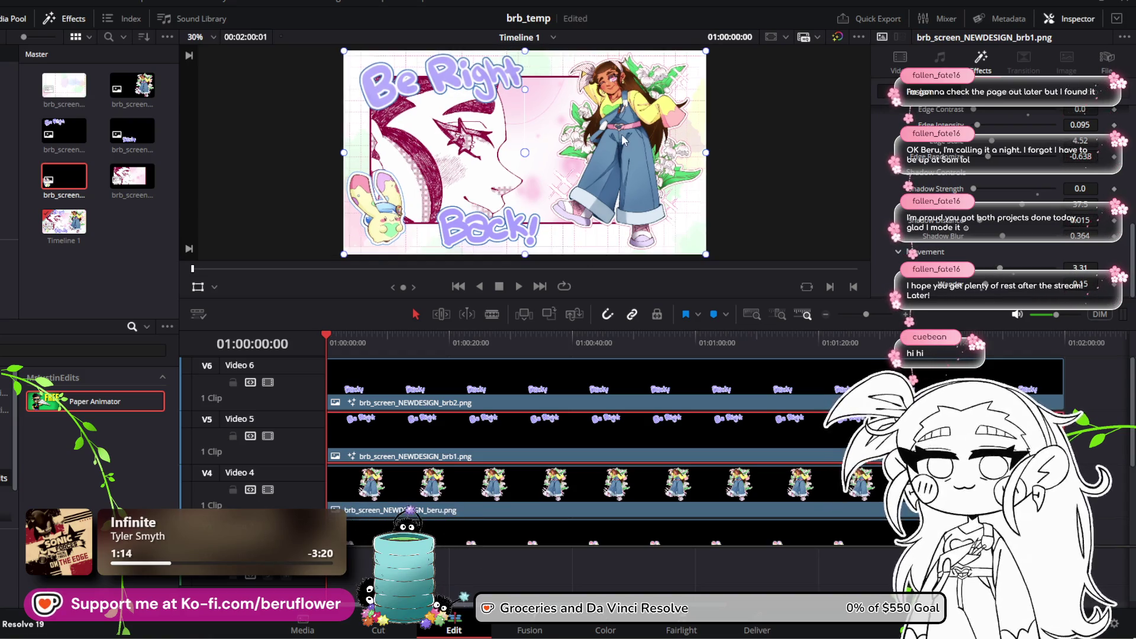
Scrub partway into the timeline and play, then stop, a preview of the paper-animated Be Right graphic
{"action": "left_click_drag", "start_coordinate": [329, 336], "coordinate": [580, 351]}
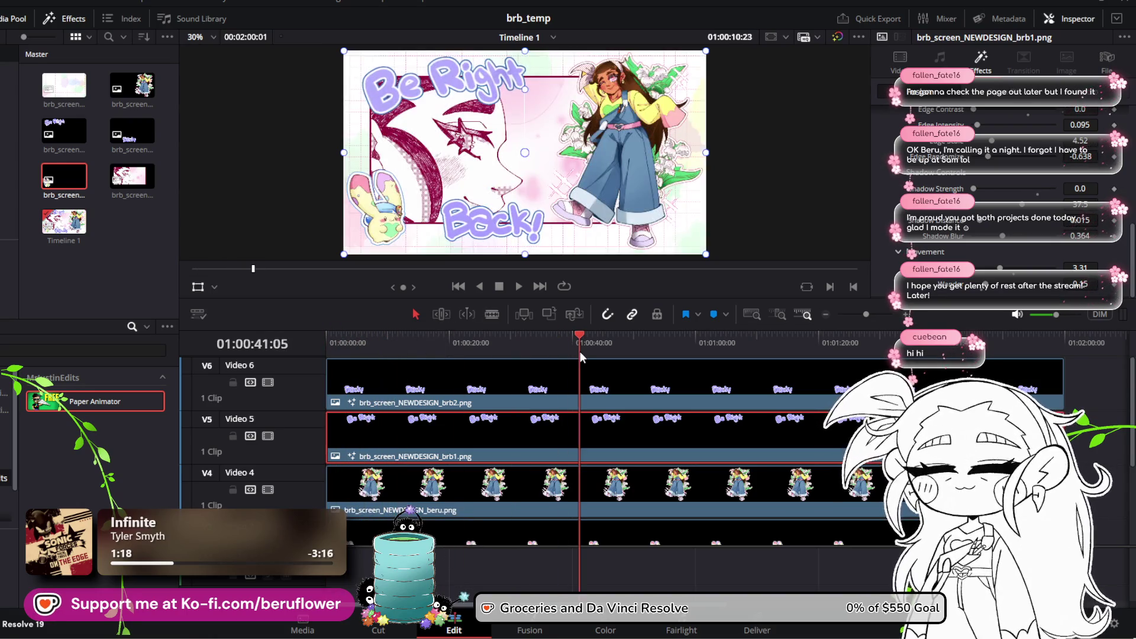
{"action": "left_click", "coordinate": [520, 285]}
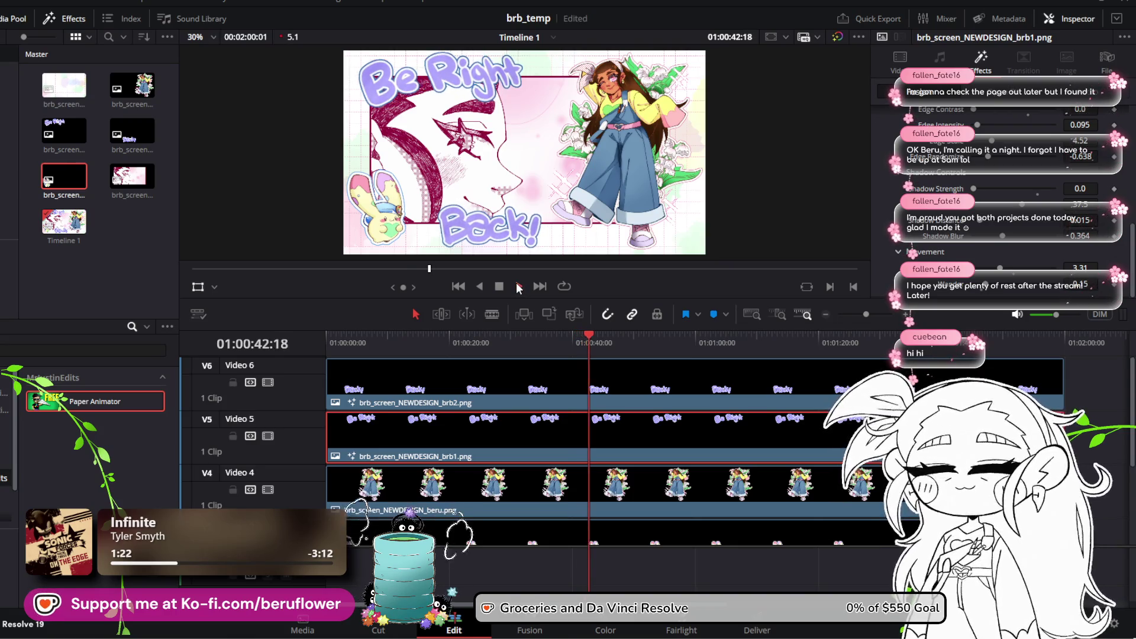
{"action": "scroll", "coordinate": [537, 162], "scroll_direction": "up", "scroll_amount": 1}
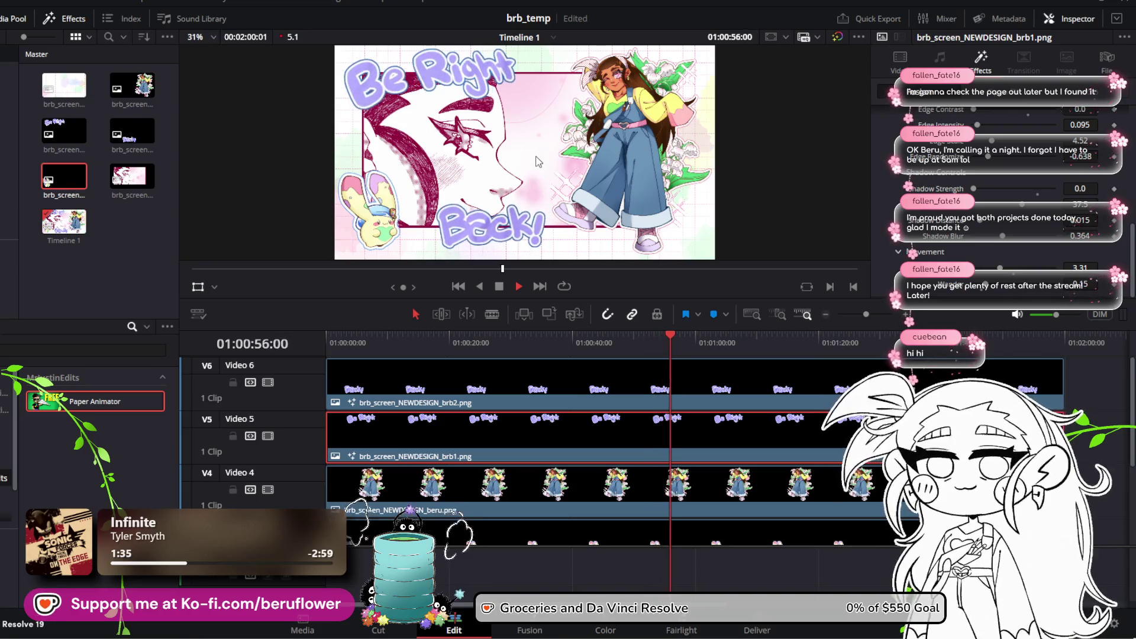
{"action": "left_click", "coordinate": [499, 289]}
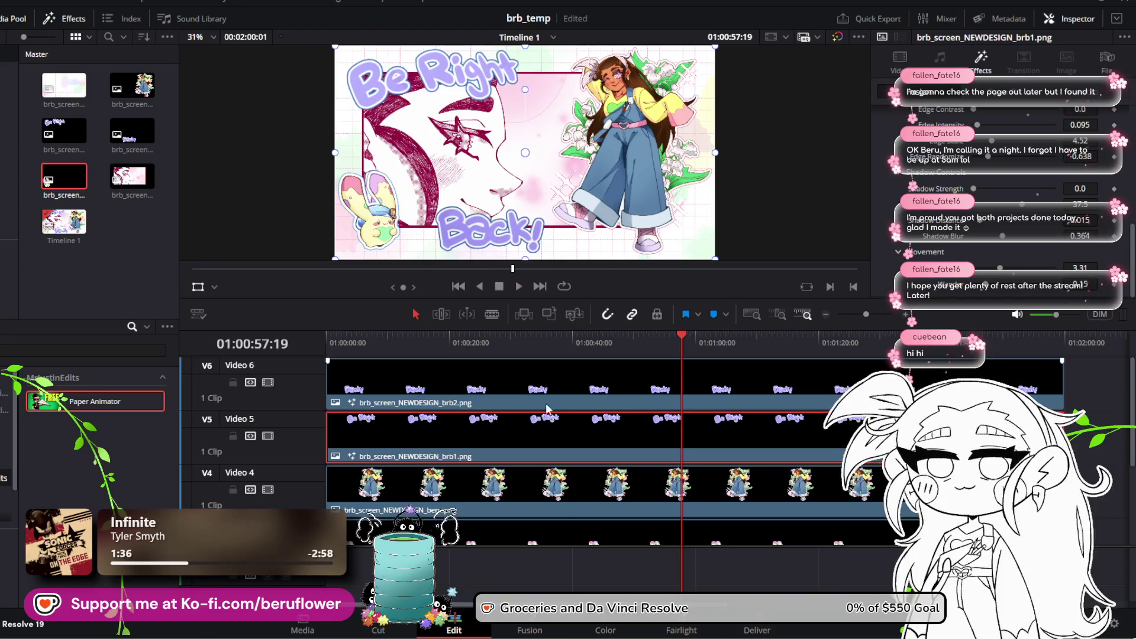
Compare the paper effect settings of the brb2 clip on V6 and the brb1 clip on V5
{"action": "left_click", "coordinate": [556, 384]}
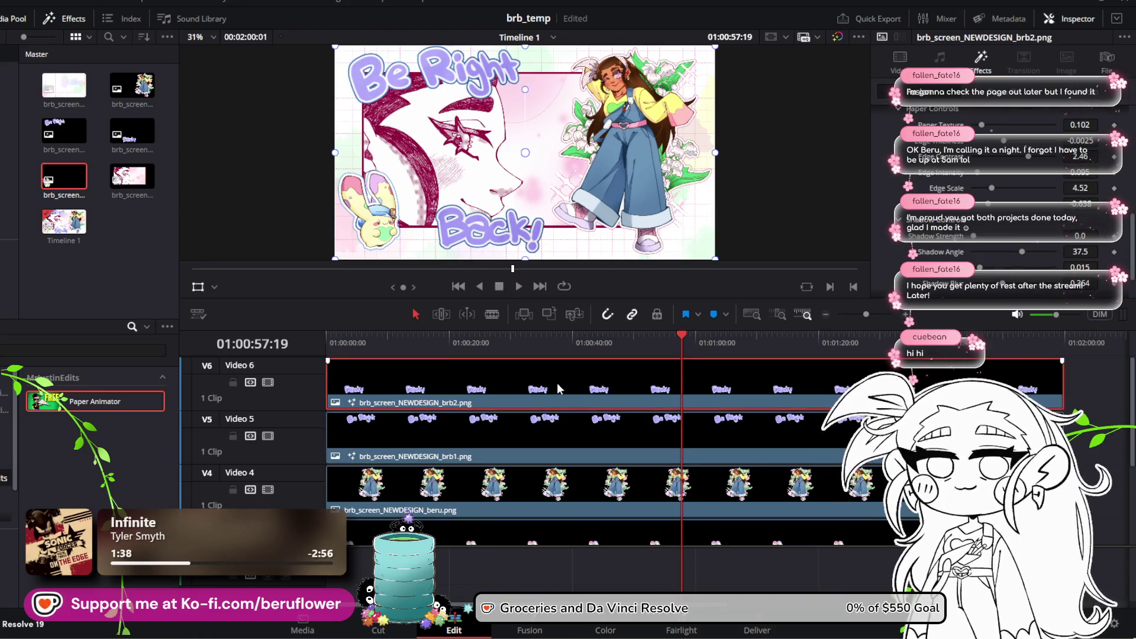
{"action": "scroll", "coordinate": [910, 240], "scroll_direction": "down", "scroll_amount": 2}
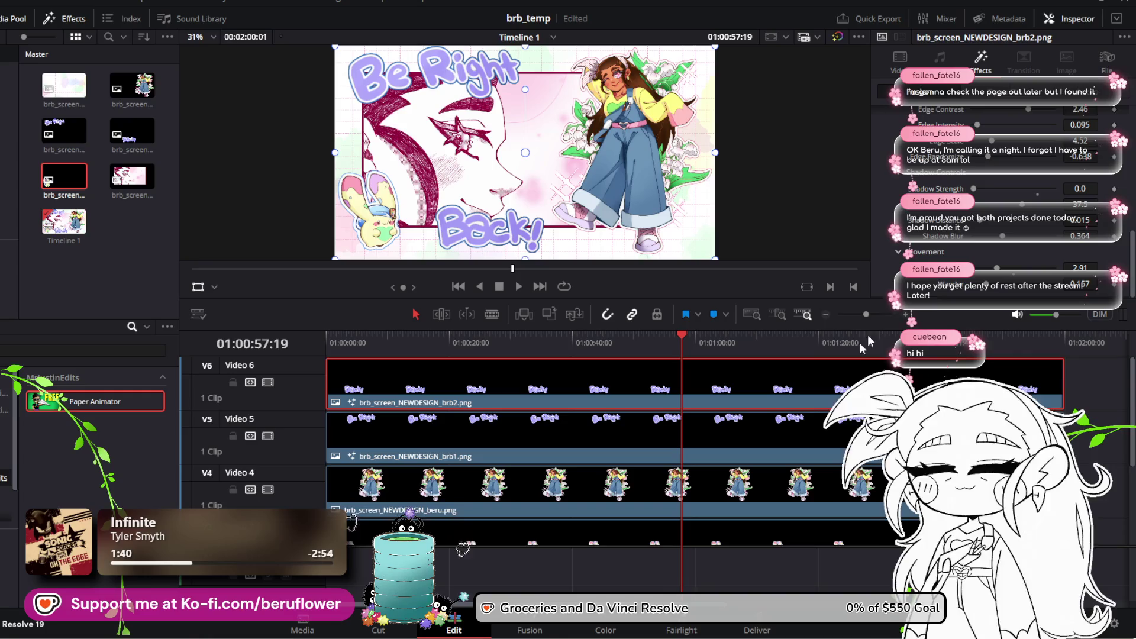
{"action": "left_click", "coordinate": [765, 422]}
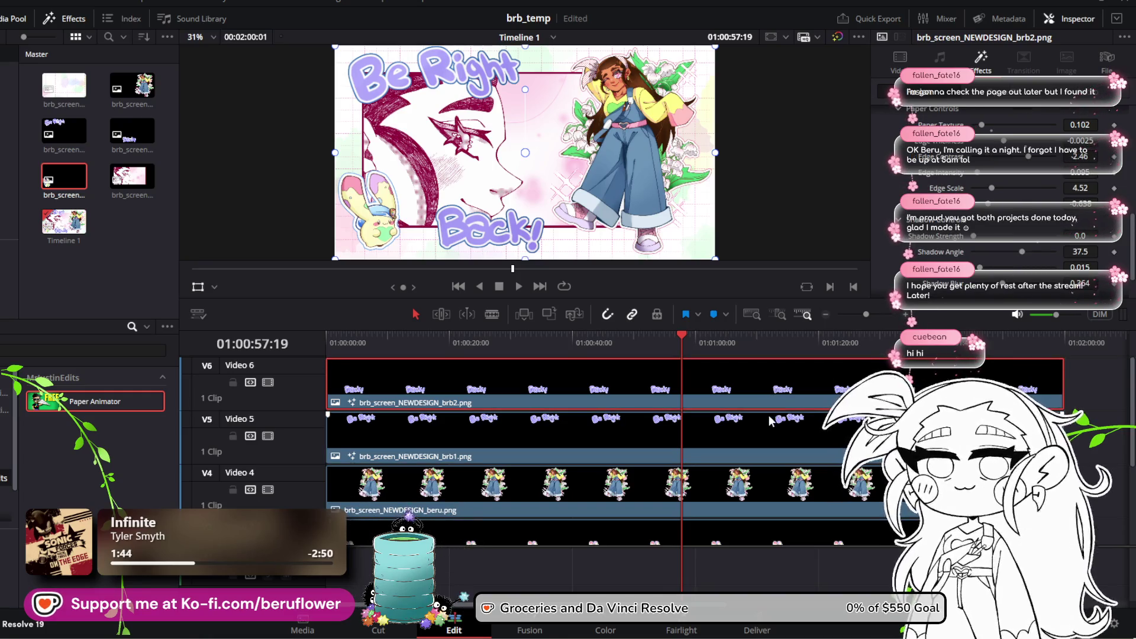
{"action": "key", "text": "alt+Up"}
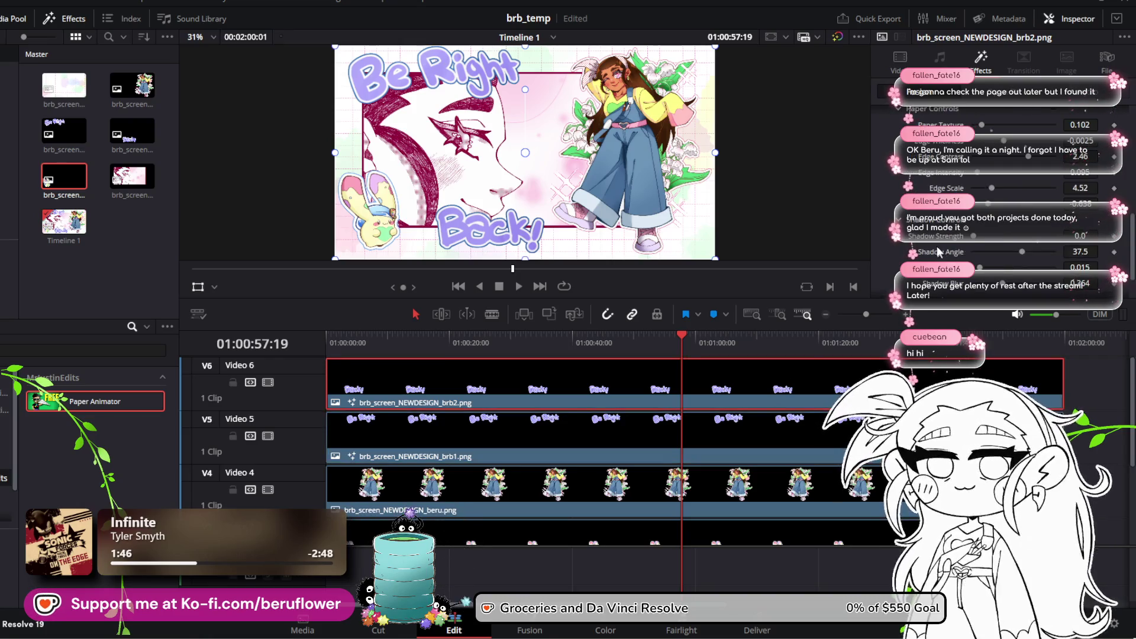
{"action": "scroll", "coordinate": [1006, 177], "scroll_direction": "up", "scroll_amount": 2}
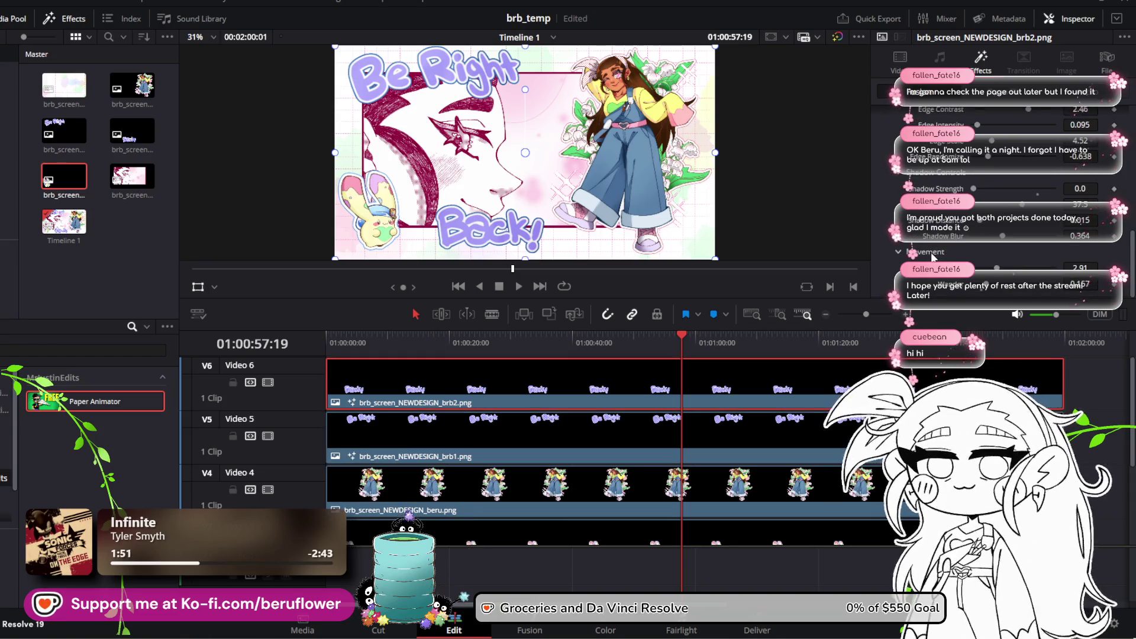
{"action": "key", "text": "alt+Down"}
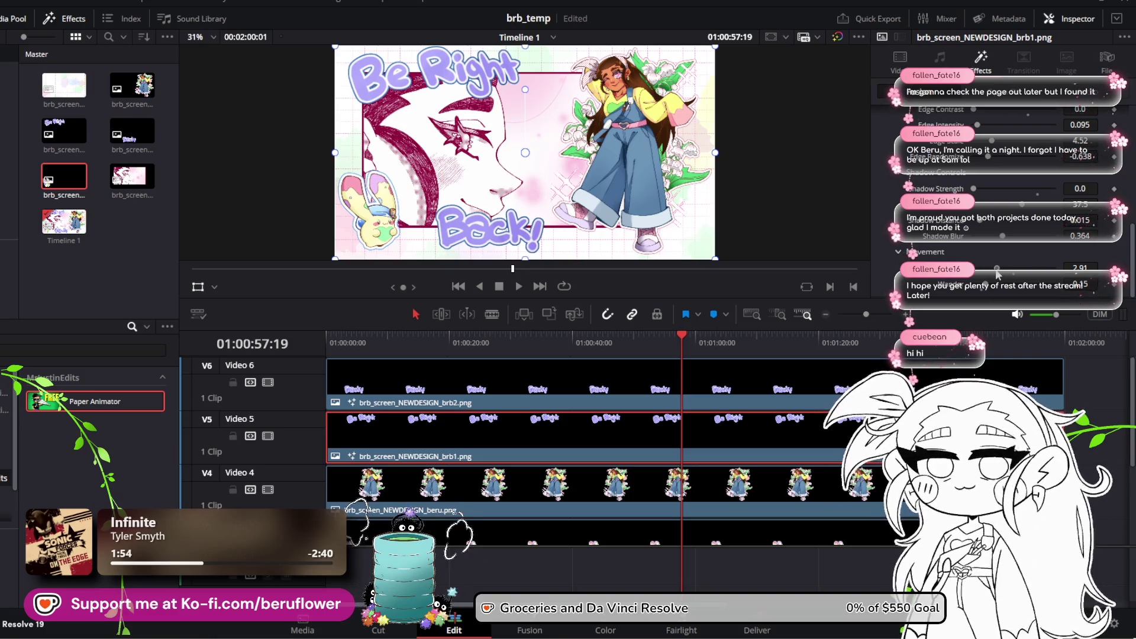
{"action": "left_click", "coordinate": [949, 370]}
{"action": "scroll", "coordinate": [991, 237], "scroll_direction": "down", "scroll_amount": 2}
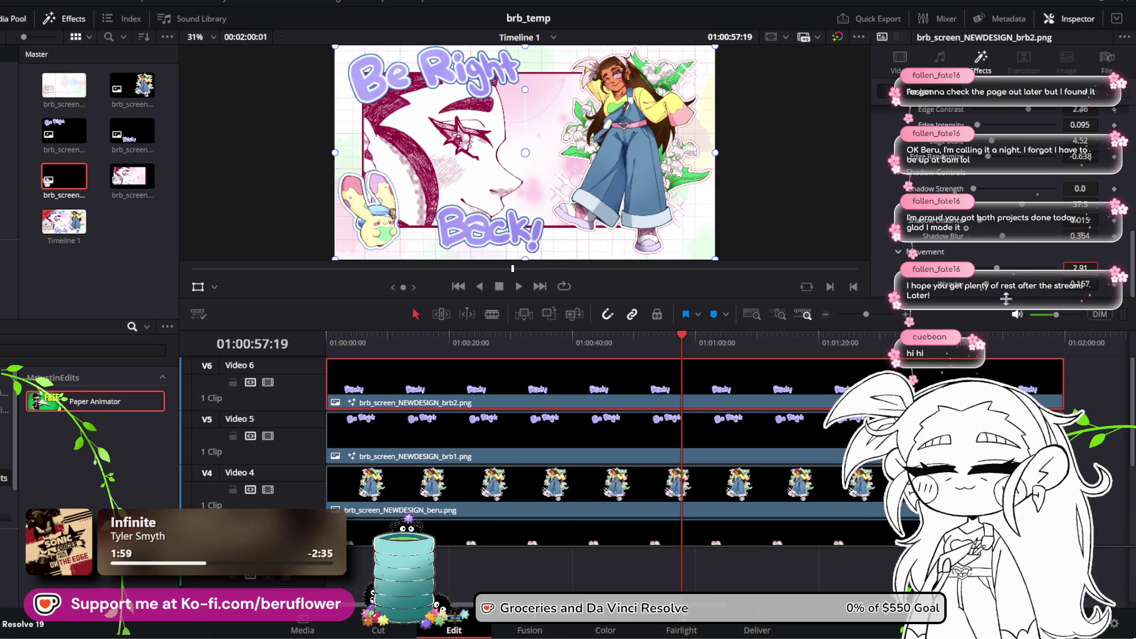
{"action": "left_click", "coordinate": [790, 438]}
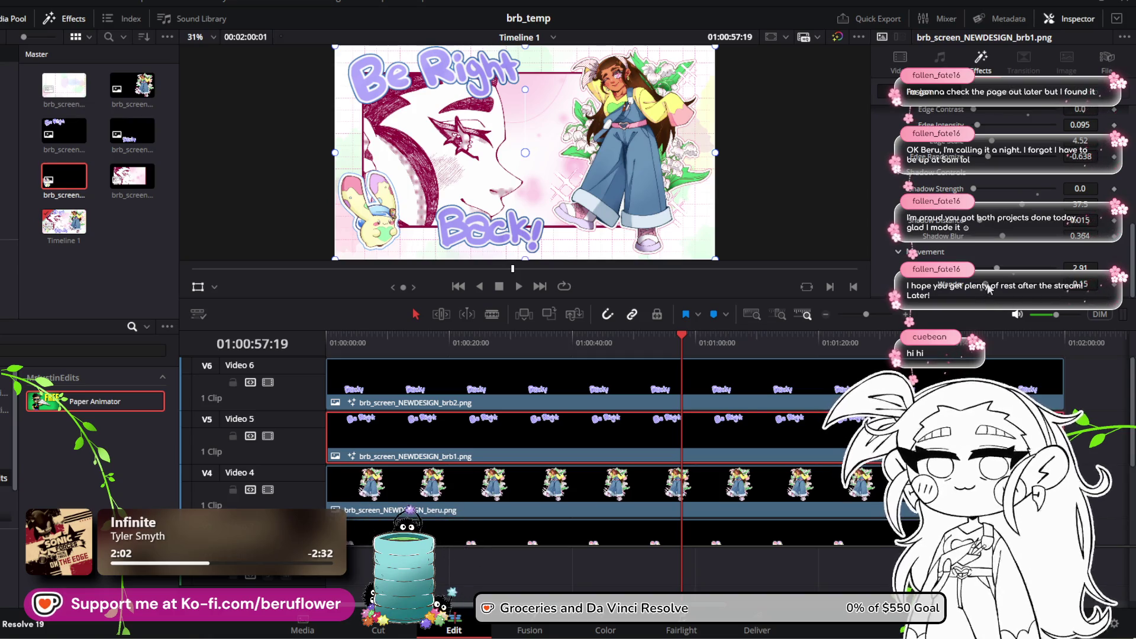
Set the brb1 clip's Wander to about 0.15 and save the project
{"action": "mouse_move", "coordinate": [986, 288]}
{"action": "left_mouse_down"}
{"action": "mouse_move", "coordinate": [1004, 292]}
{"action": "mouse_move", "coordinate": [977, 296]}
{"action": "left_mouse_up"}
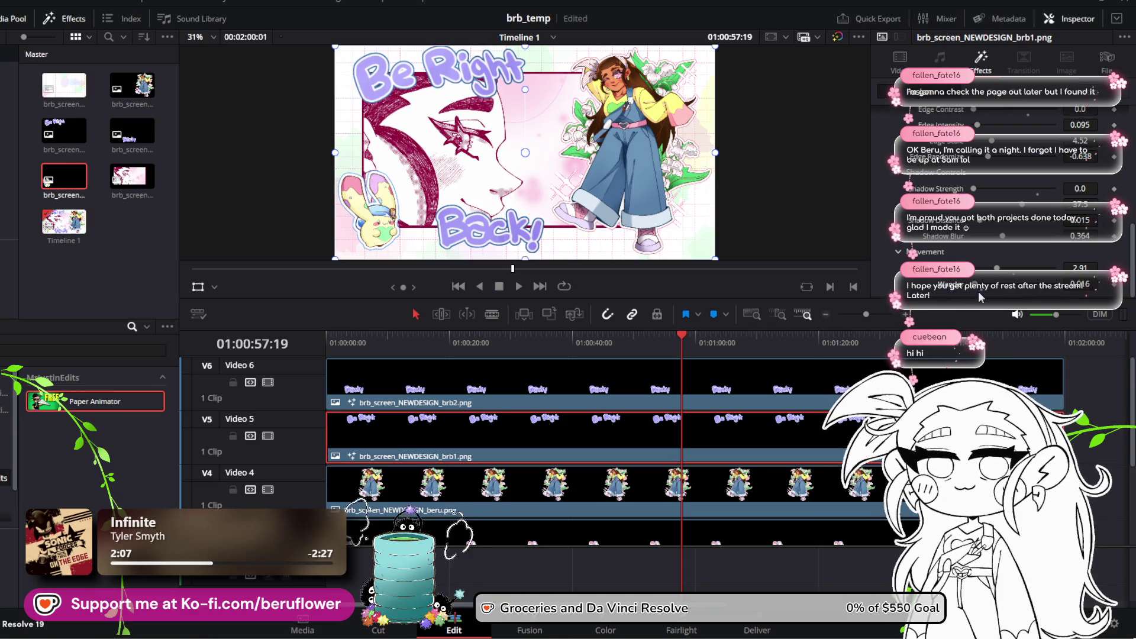
{"action": "left_click", "coordinate": [959, 385]}
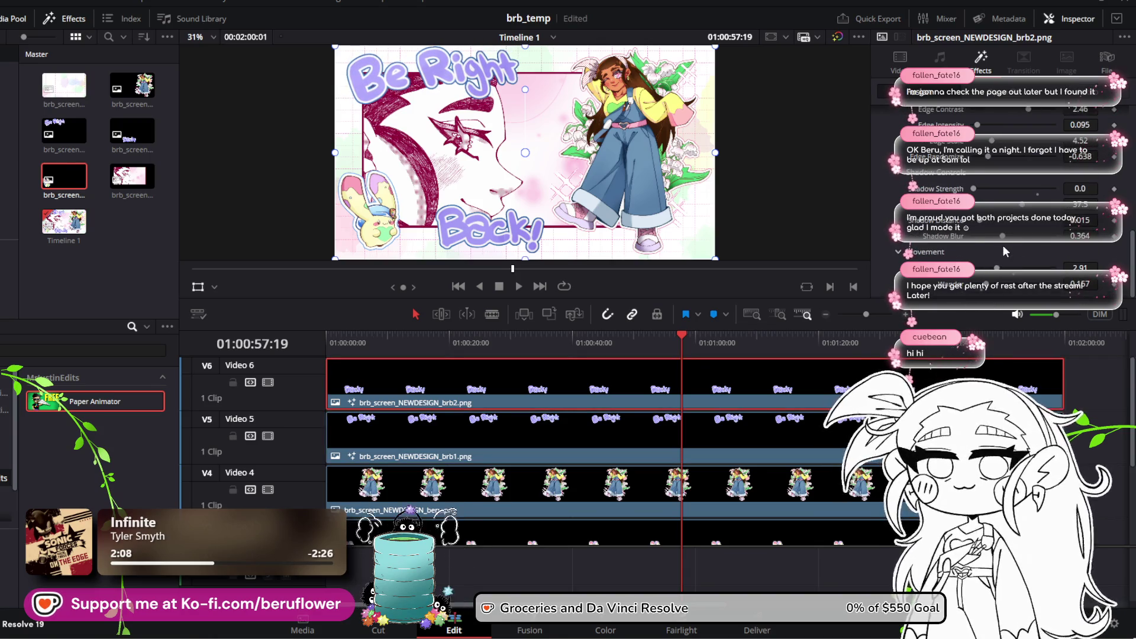
{"action": "left_click", "coordinate": [807, 436]}
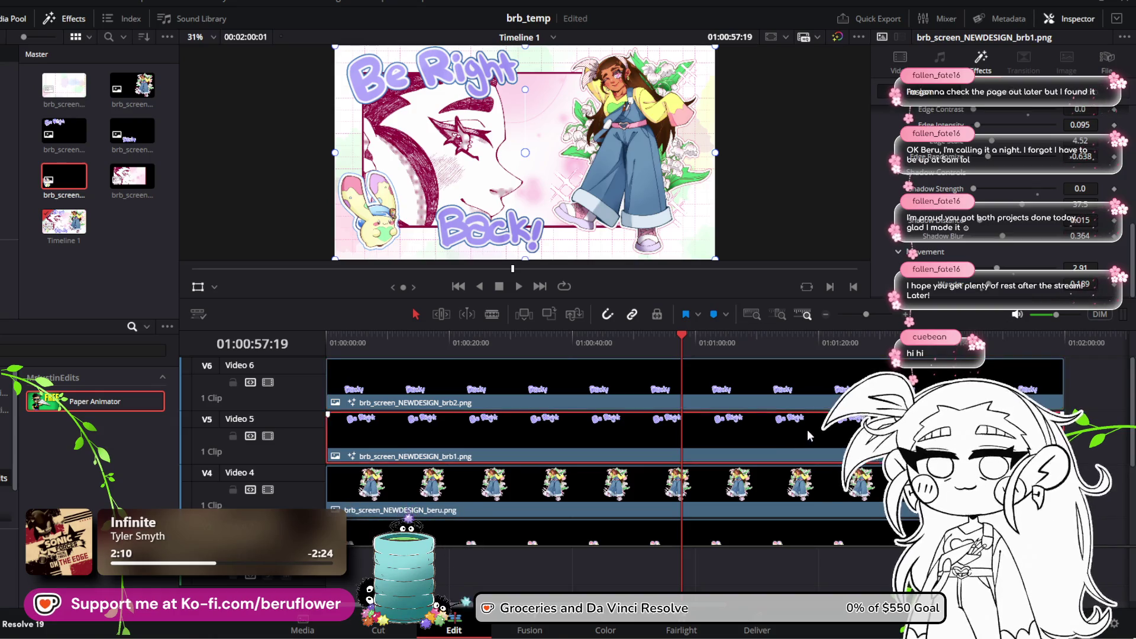
{"action": "left_click_drag", "start_coordinate": [989, 288], "coordinate": [984, 289]}
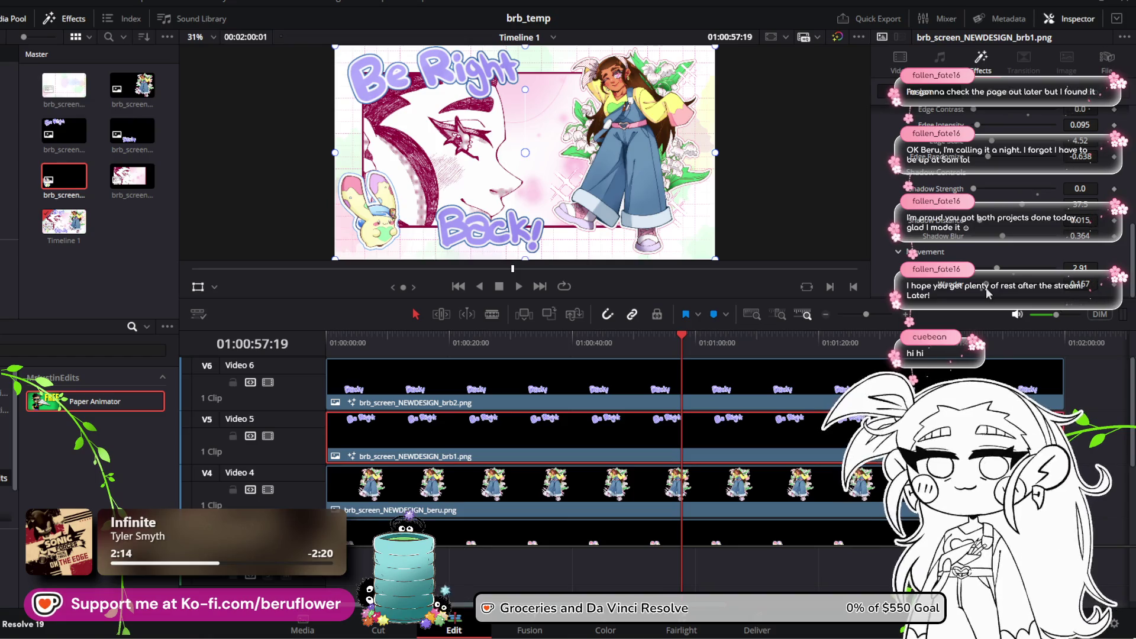
{"action": "key", "text": "ctrl+s"}
Scrub to around 54 seconds and preview the animation, then select the brb2 clip on V6
{"action": "left_click_drag", "start_coordinate": [684, 335], "coordinate": [349, 343]}
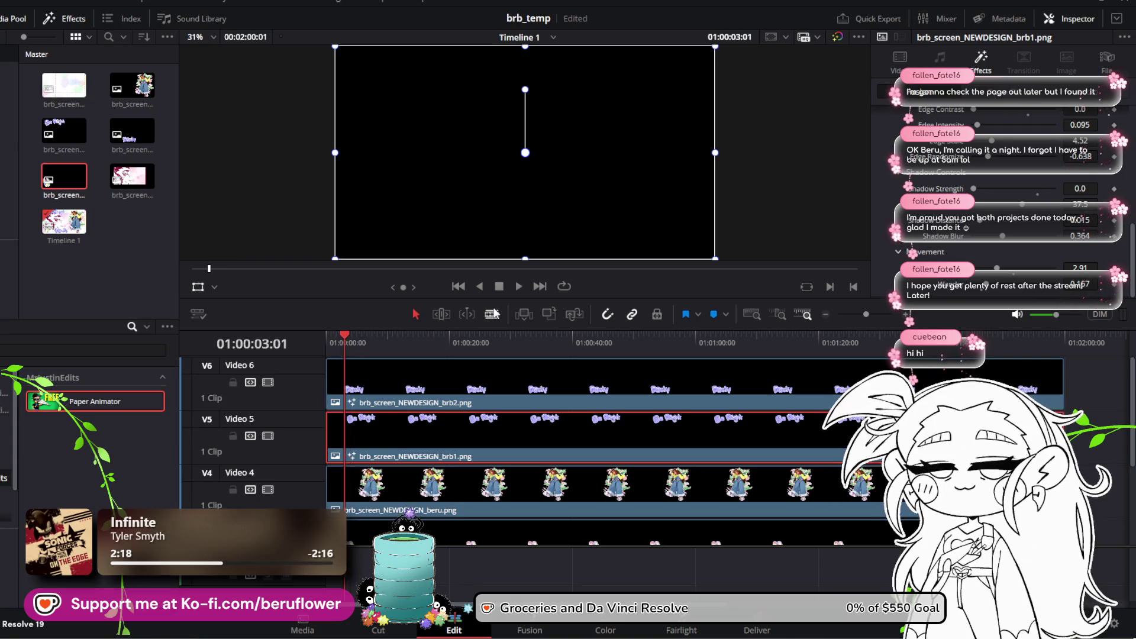
{"action": "left_click_drag", "start_coordinate": [481, 347], "coordinate": [661, 342]}
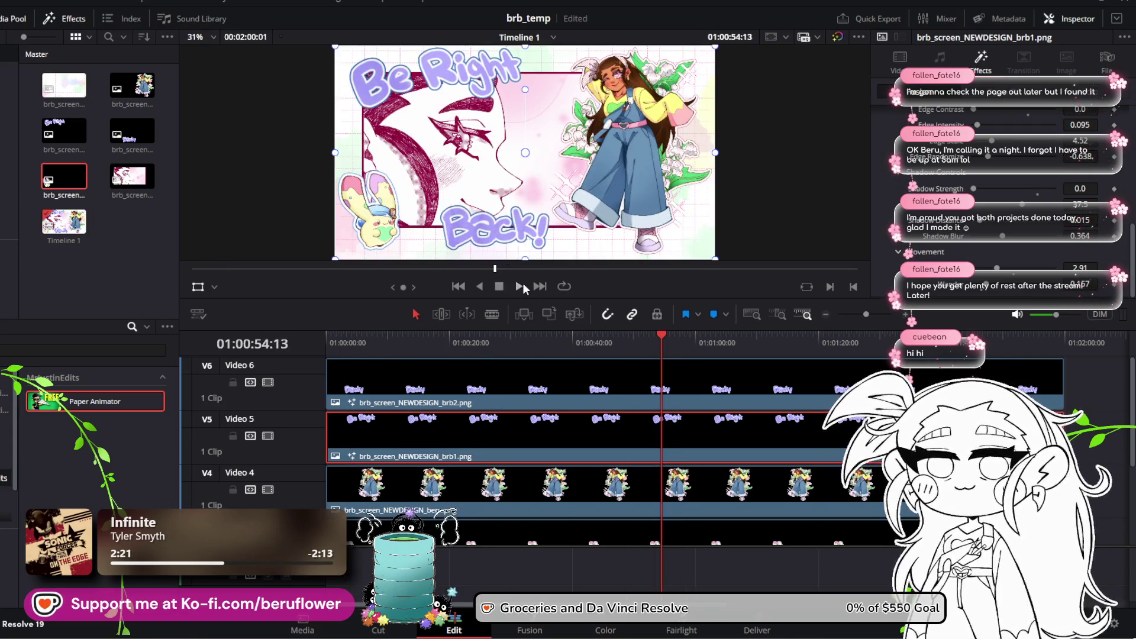
{"action": "left_click", "coordinate": [523, 284]}
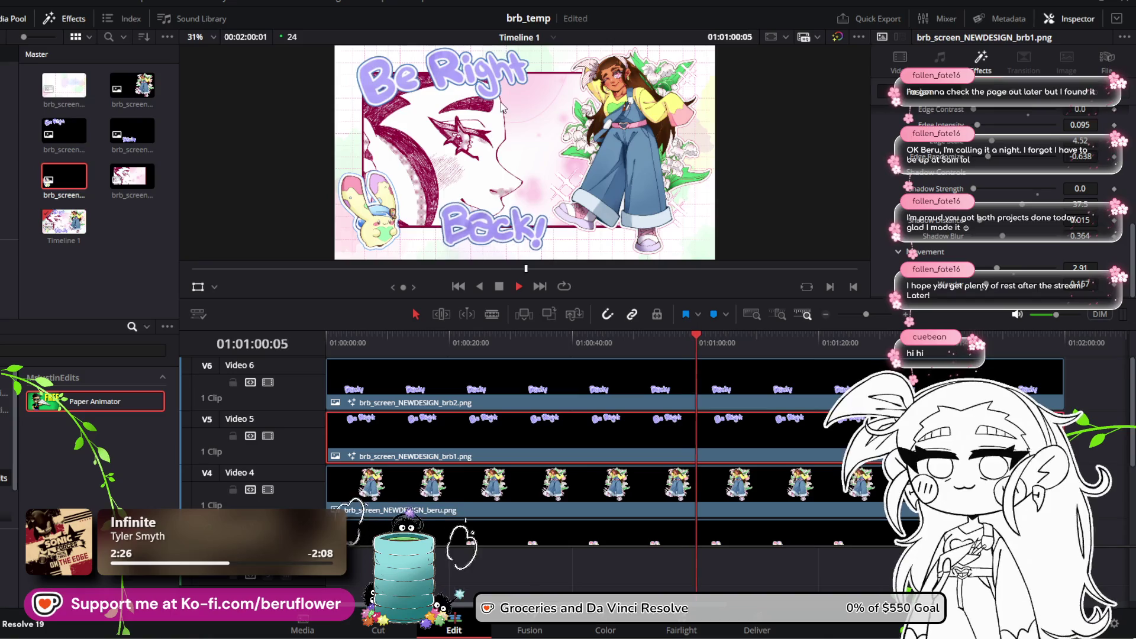
{"action": "scroll", "coordinate": [502, 106], "scroll_direction": "down", "scroll_amount": 1}
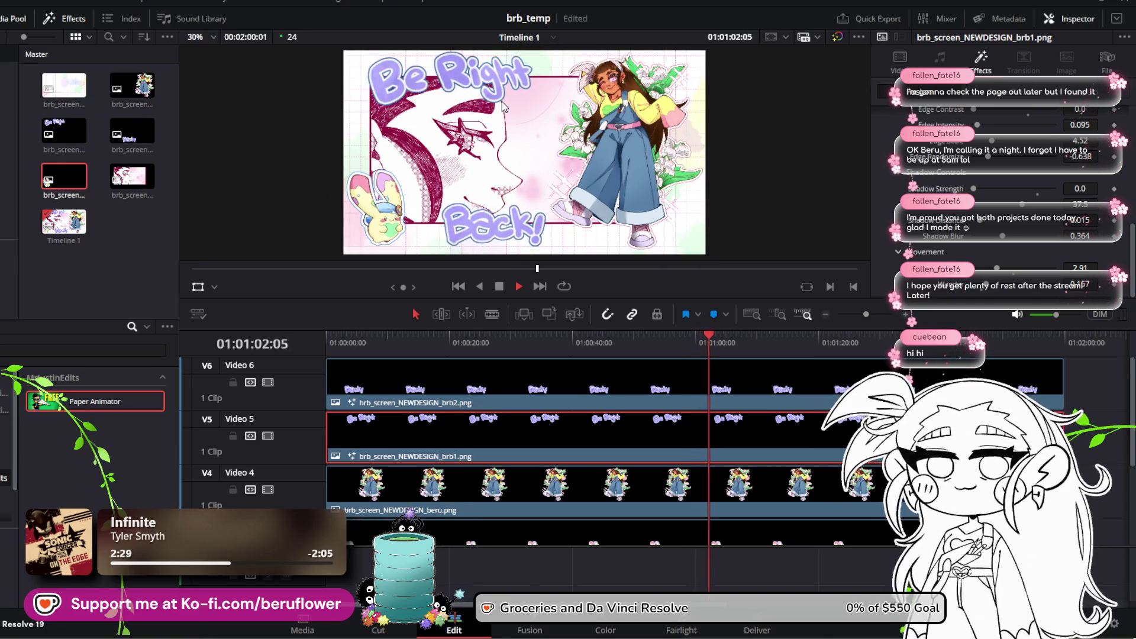
{"action": "scroll", "coordinate": [506, 106], "scroll_direction": "up", "scroll_amount": 1}
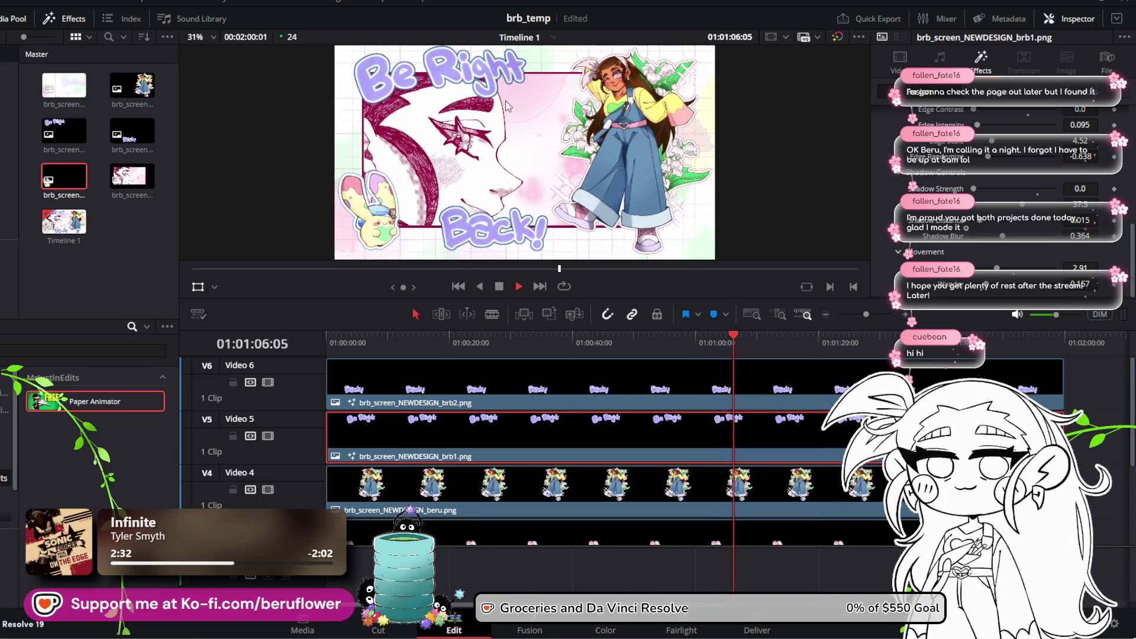
{"action": "left_click", "coordinate": [503, 290]}
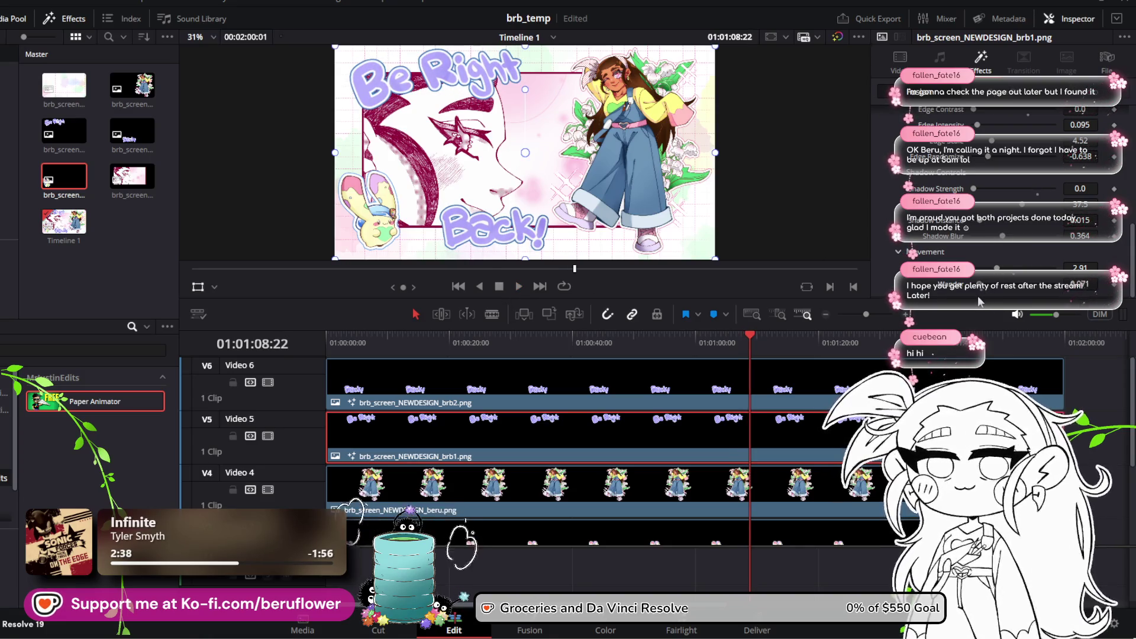
{"action": "left_click", "coordinate": [816, 378]}
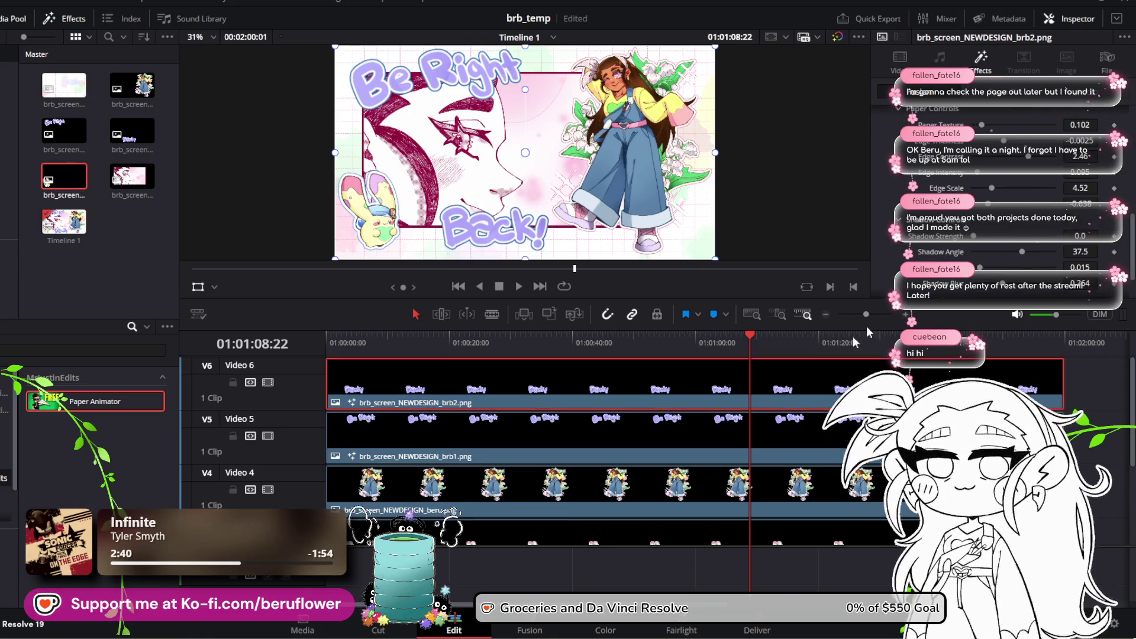
Play the animation from near the timeline start, then stop it
{"action": "scroll", "coordinate": [1011, 285], "scroll_direction": "down", "scroll_amount": 2}
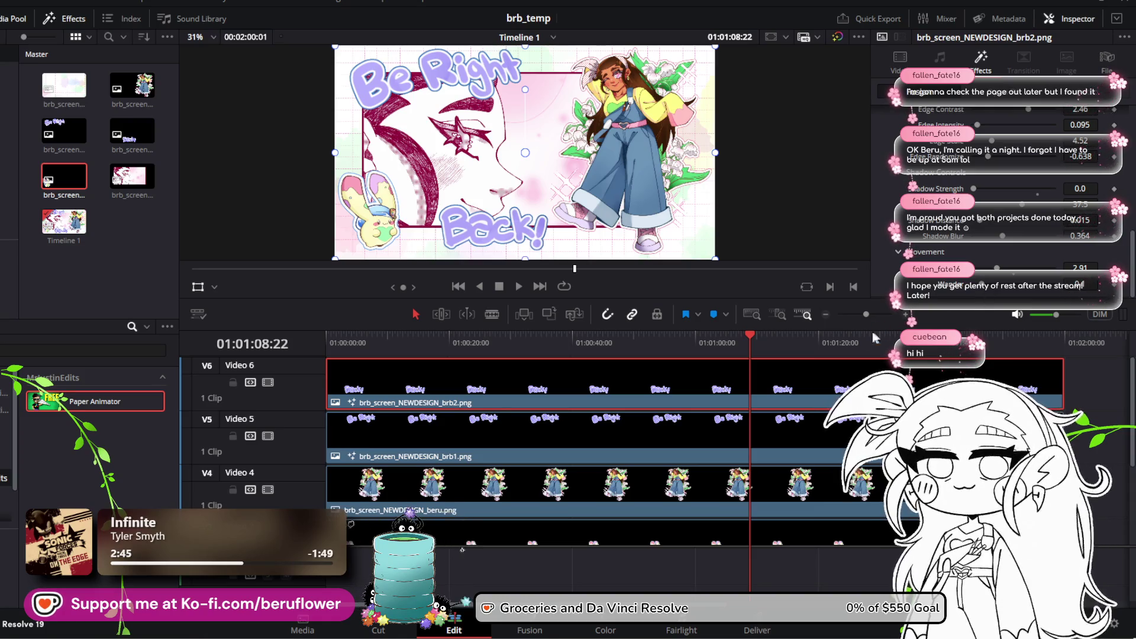
{"action": "mouse_move", "coordinate": [750, 335]}
{"action": "left_mouse_down"}
{"action": "mouse_move", "coordinate": [354, 334]}
{"action": "mouse_move", "coordinate": [564, 349]}
{"action": "left_mouse_up"}
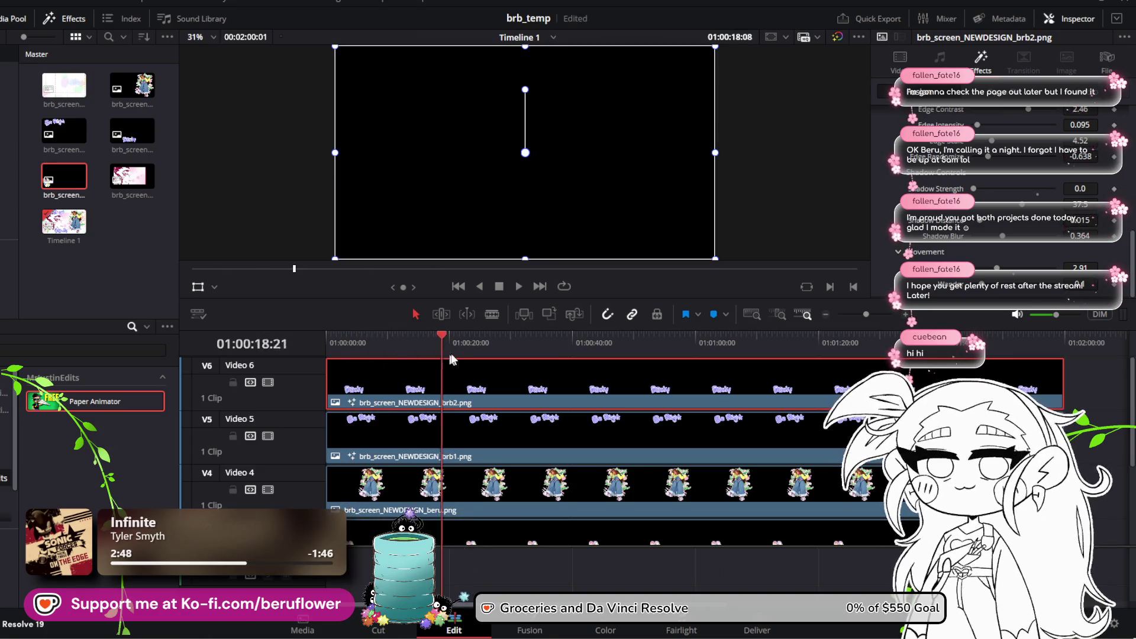
{"action": "left_click", "coordinate": [518, 287]}
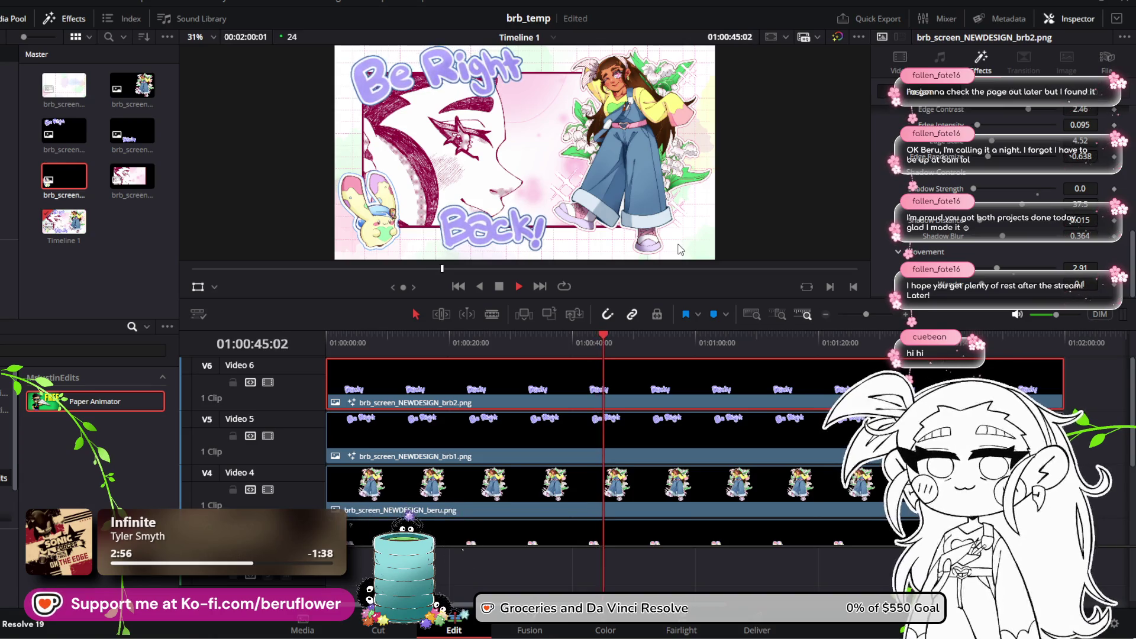
{"action": "scroll", "coordinate": [671, 213], "scroll_direction": "down", "scroll_amount": 1}
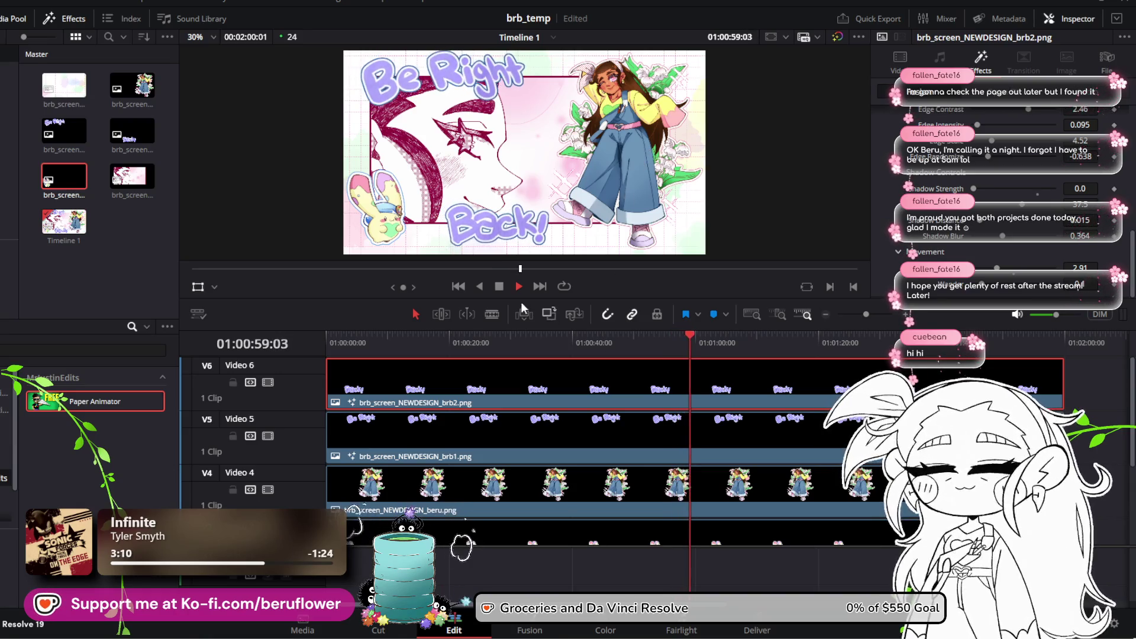
{"action": "left_click", "coordinate": [496, 287]}
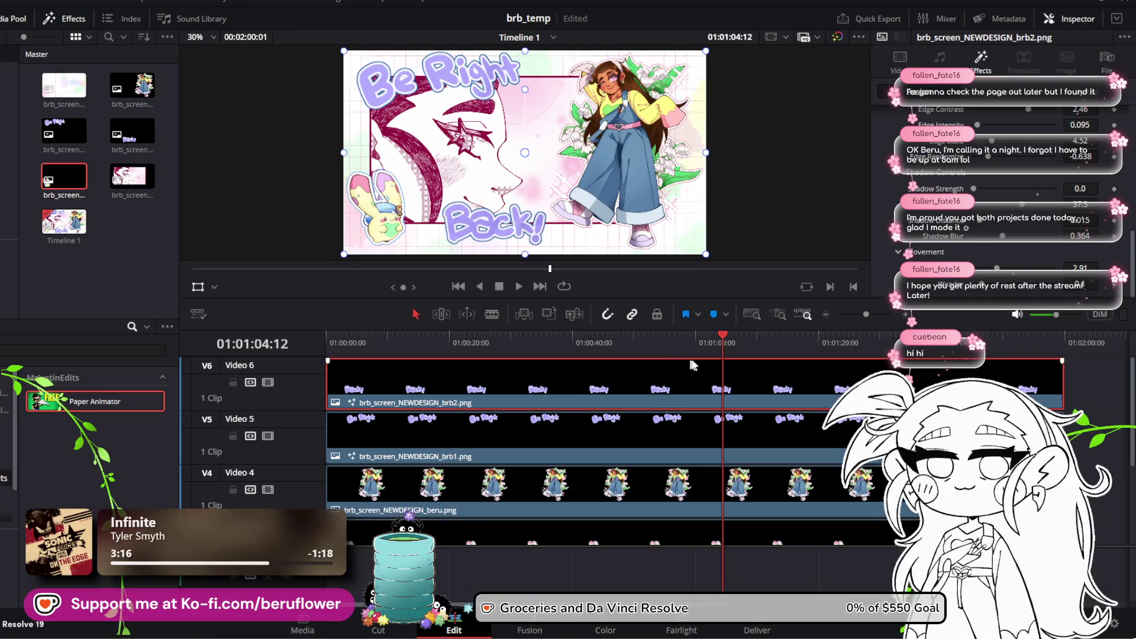
Move the playhead to about 10 seconds and save the project from the File menu
{"action": "mouse_move", "coordinate": [723, 339]}
{"action": "left_mouse_down"}
{"action": "mouse_move", "coordinate": [396, 374]}
{"action": "mouse_move", "coordinate": [472, 369]}
{"action": "left_mouse_up"}
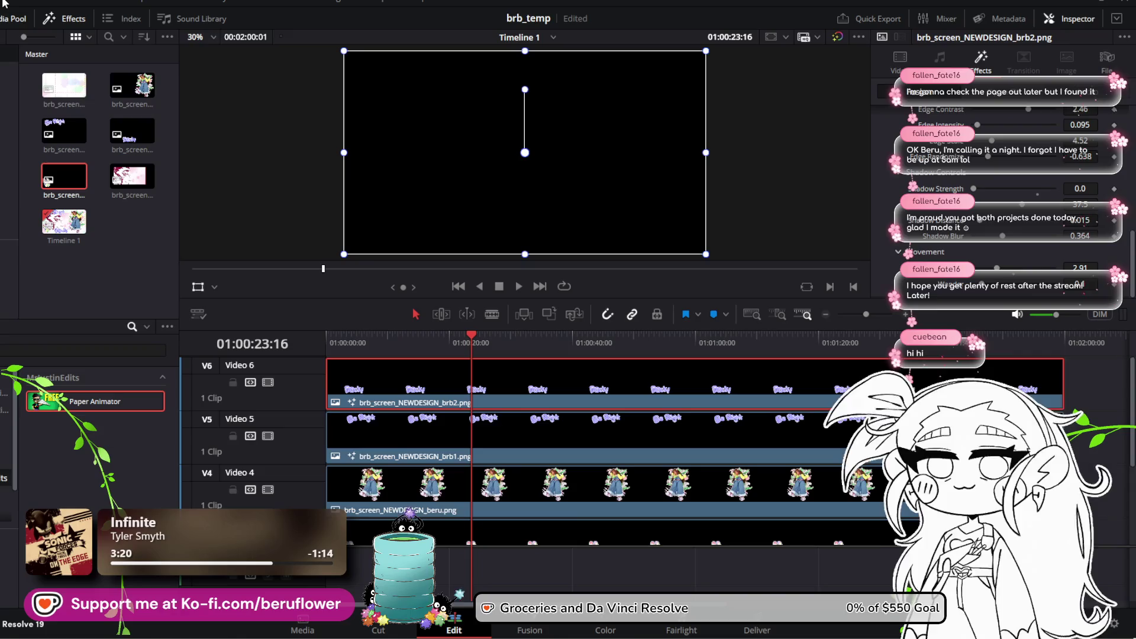
{"action": "left_click", "coordinate": [20, 2]}
{"action": "left_click", "coordinate": [42, 105]}
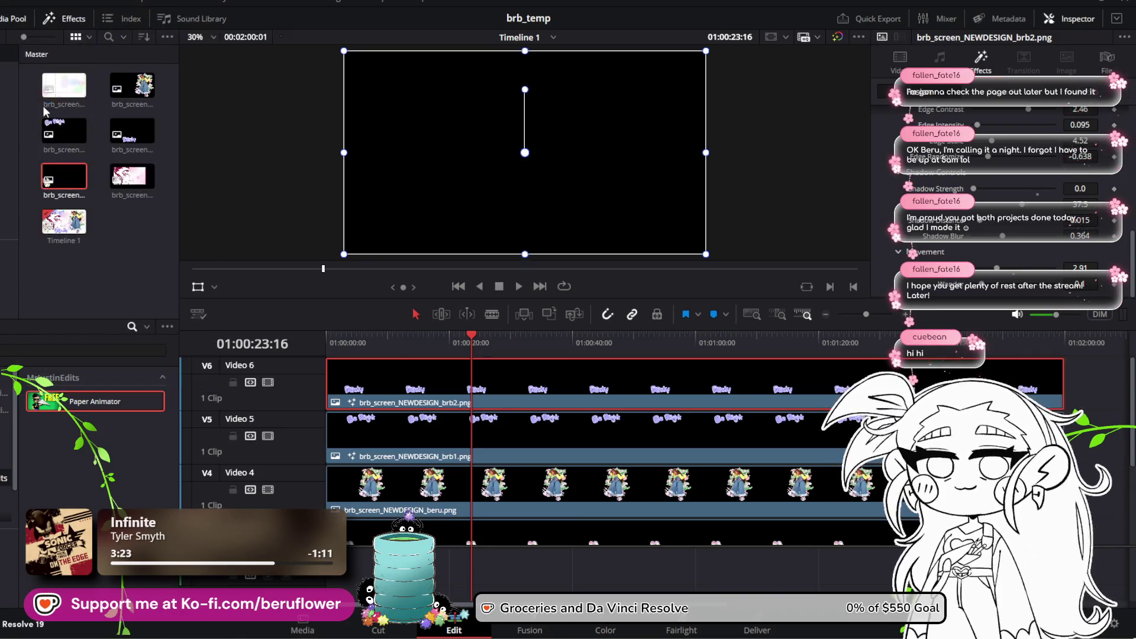
Open the startingsoon_illustration project from the recent projects list
{"action": "left_click", "coordinate": [23, 3]}
{"action": "mouse_move", "coordinate": [48, 25]}
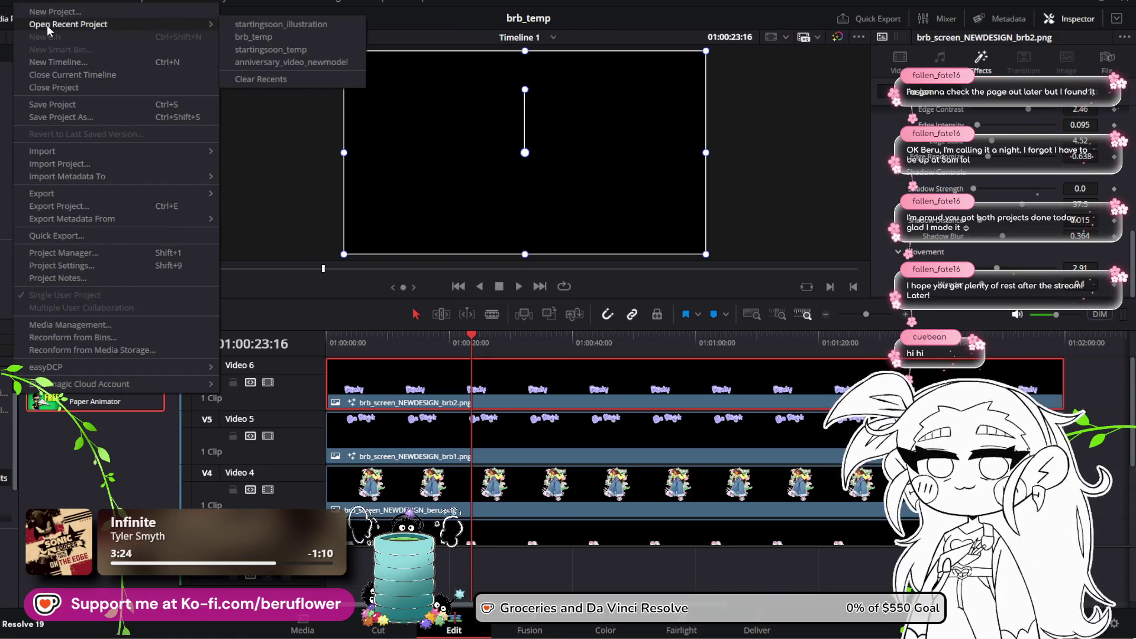
{"action": "left_click", "coordinate": [268, 25]}
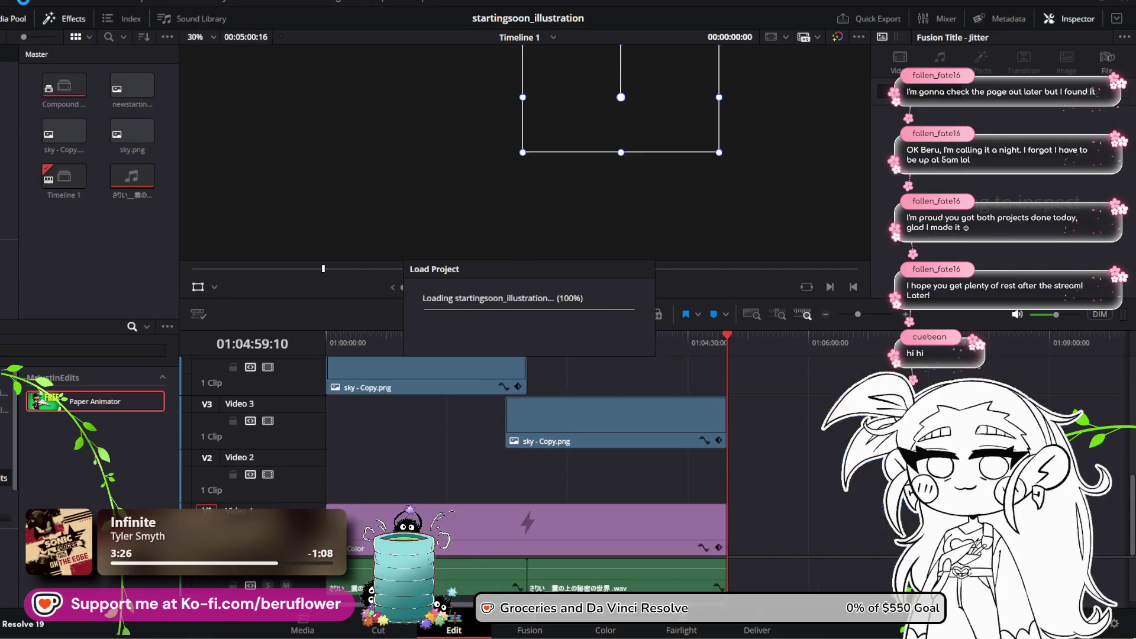
Reopen the brb_temp project from the recent projects list
{"action": "left_click", "coordinate": [20, 2]}
{"action": "mouse_move", "coordinate": [48, 25]}
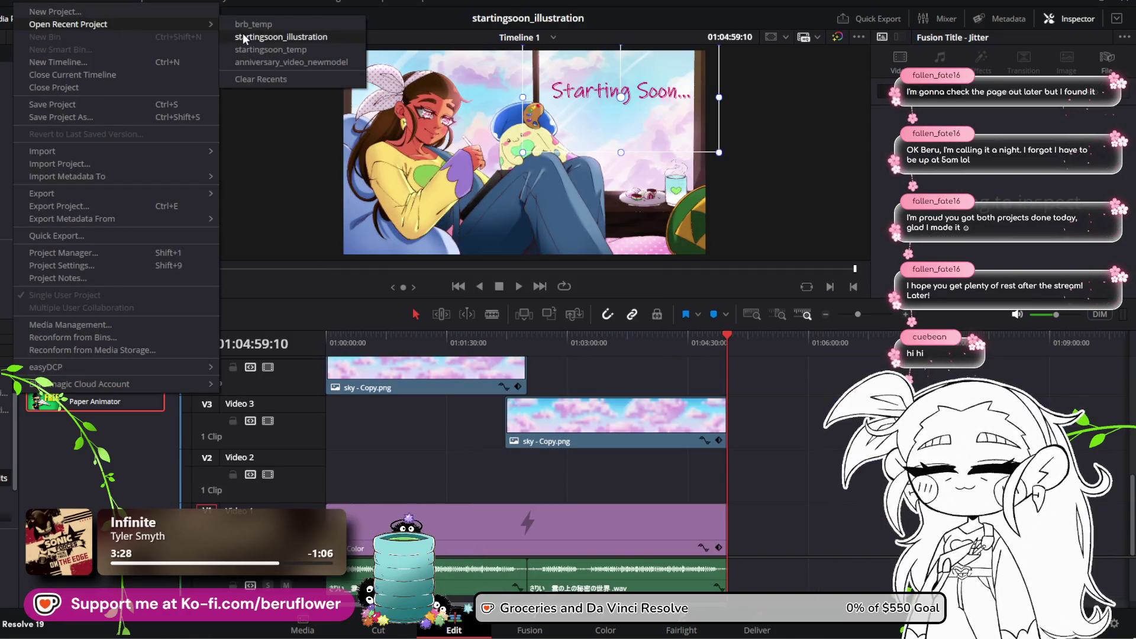
{"action": "left_click", "coordinate": [267, 37]}
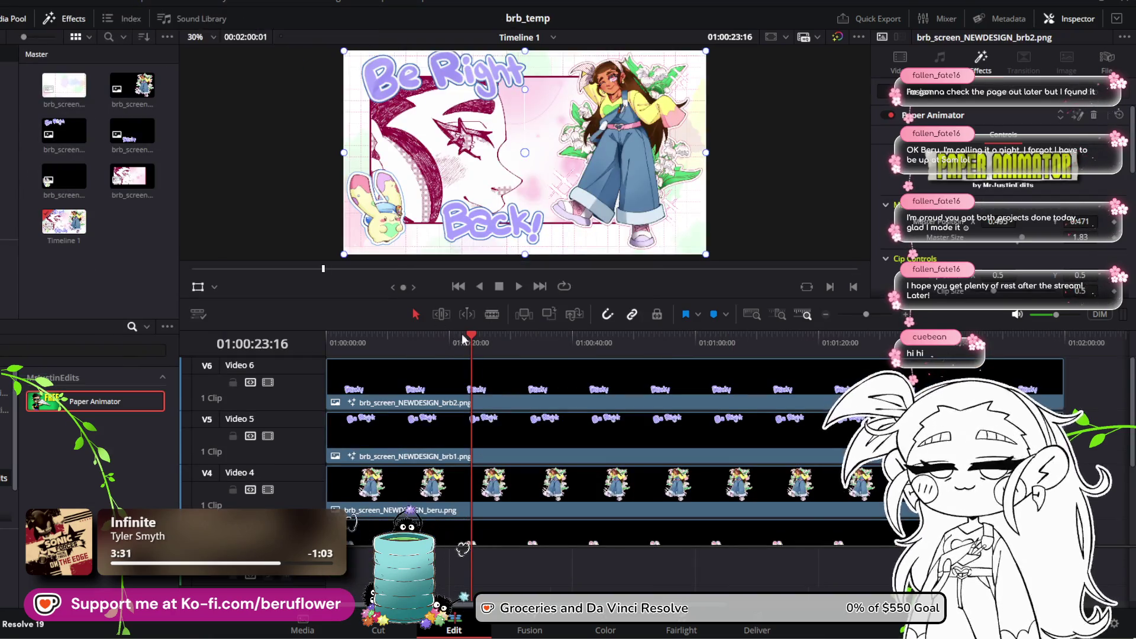
Play the Be Right Back animation from the start, stop it, and return to the start
{"action": "left_click_drag", "start_coordinate": [463, 339], "coordinate": [326, 339]}
{"action": "left_click", "coordinate": [518, 286]}
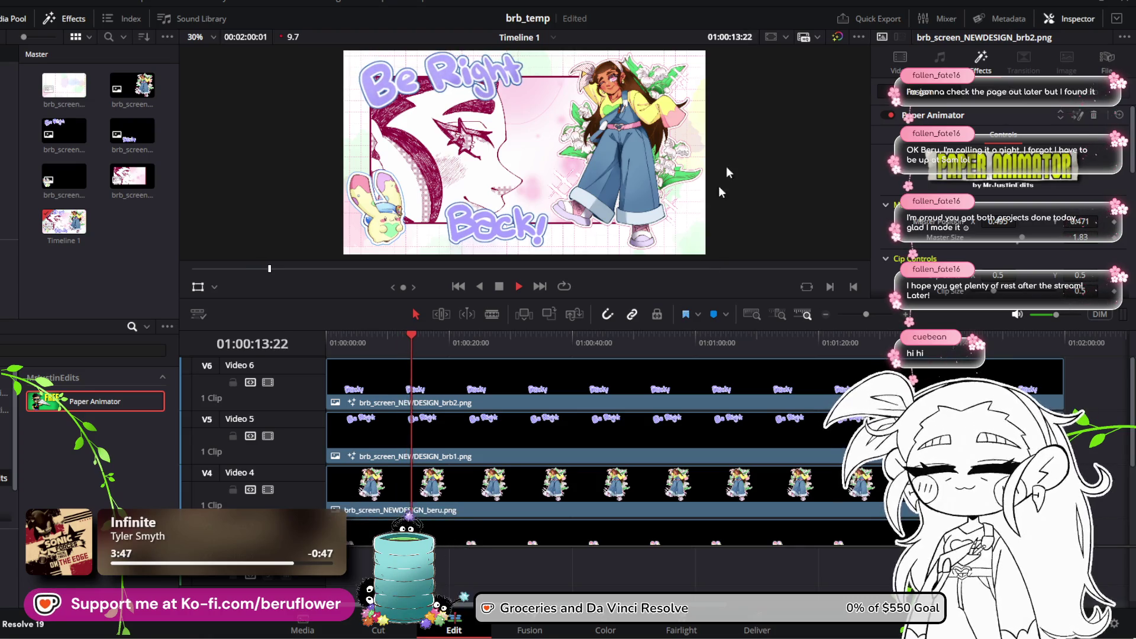
{"action": "left_click", "coordinate": [499, 287]}
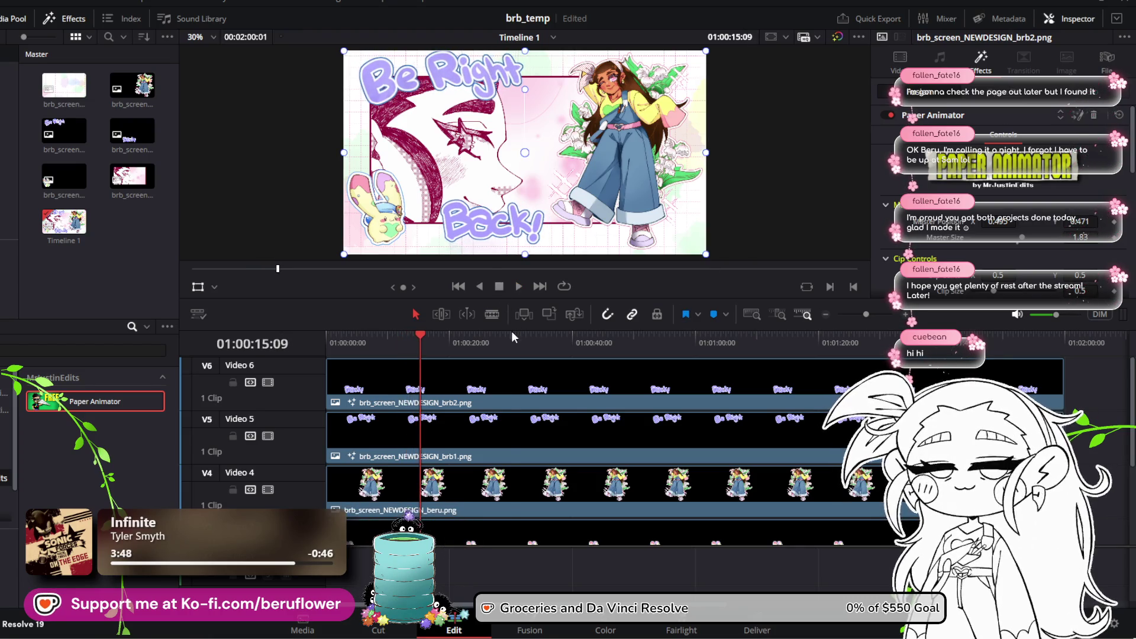
{"action": "left_click_drag", "start_coordinate": [513, 337], "coordinate": [326, 340]}
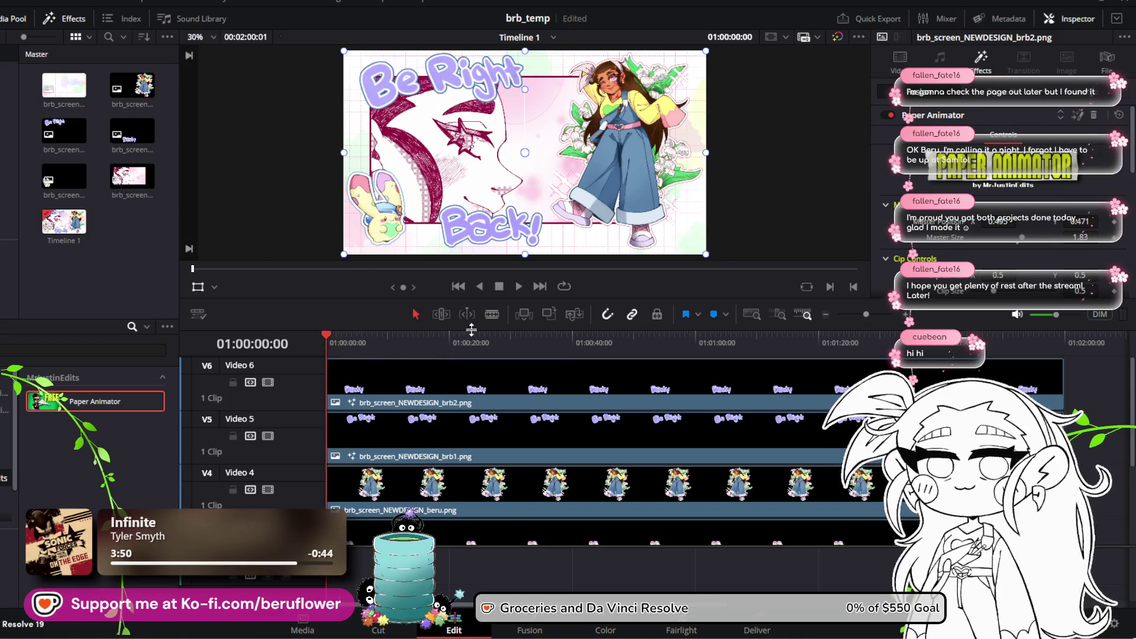
Enlarge the viewer by shrinking the timeline, then play the animation from the start again
{"action": "left_click_drag", "start_coordinate": [490, 327], "coordinate": [499, 406]}
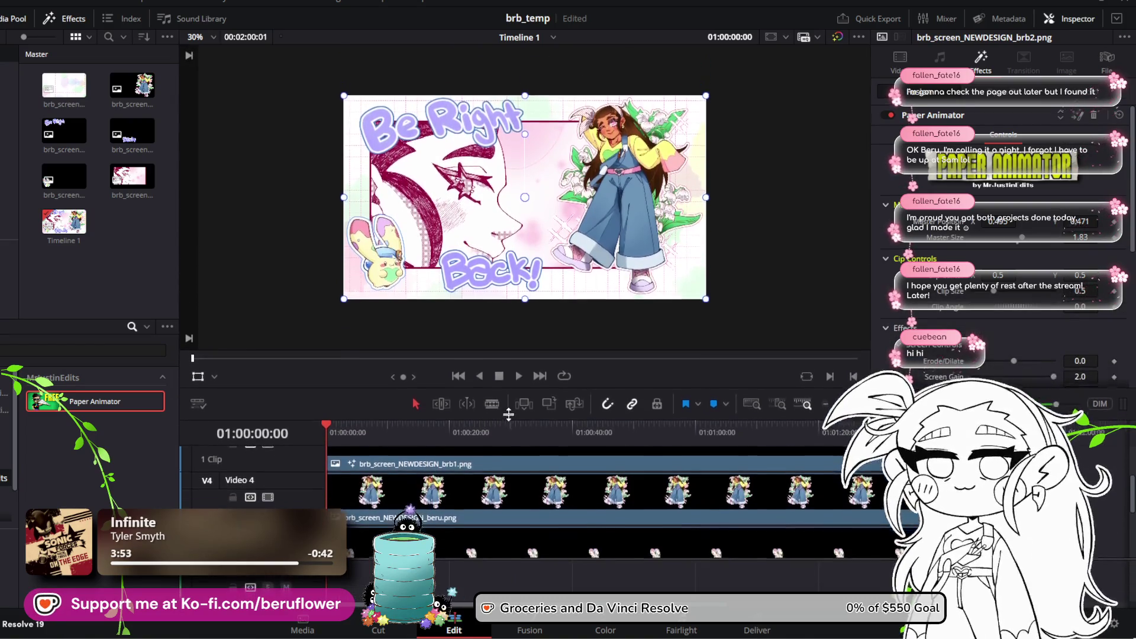
{"action": "scroll", "coordinate": [414, 488], "scroll_direction": "up", "scroll_amount": 3}
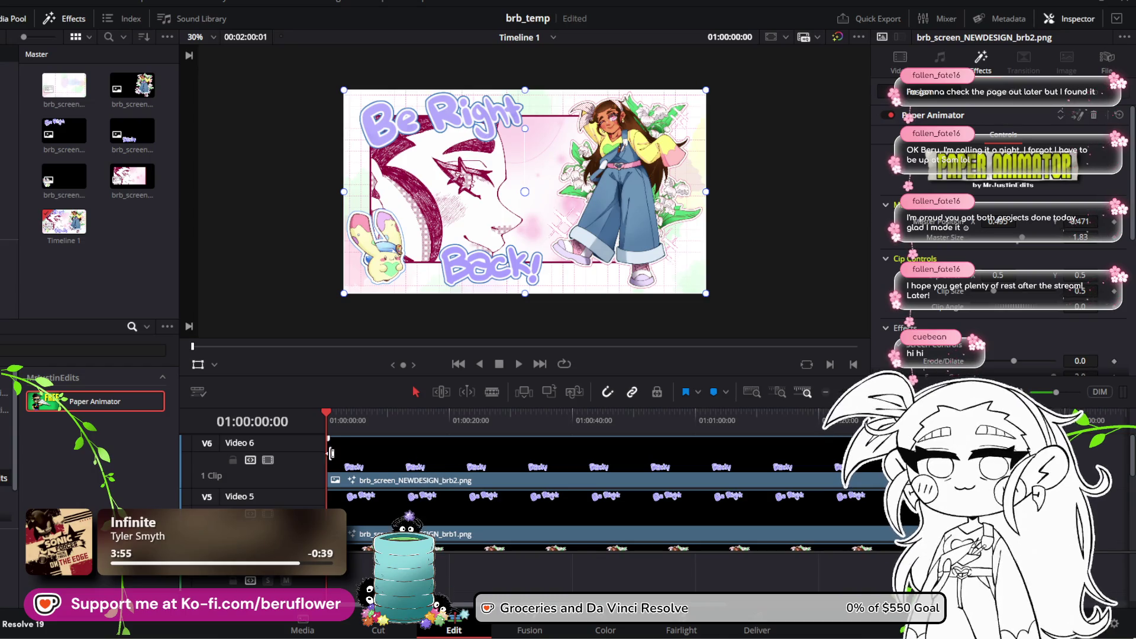
{"action": "left_click_drag", "start_coordinate": [328, 408], "coordinate": [326, 410]}
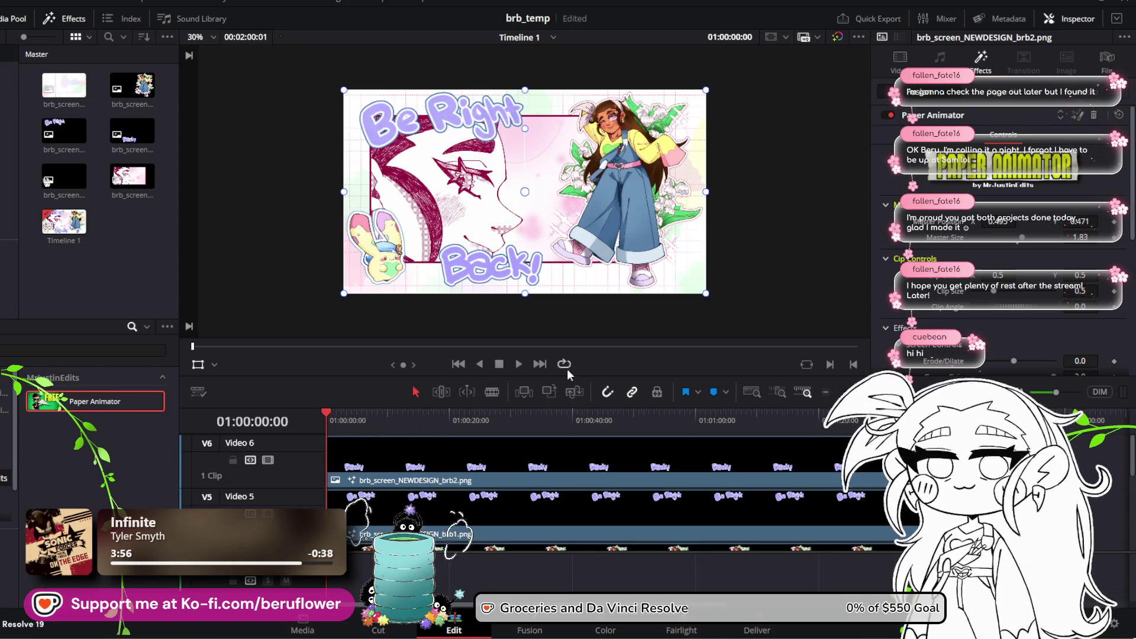
{"action": "left_click", "coordinate": [520, 363]}
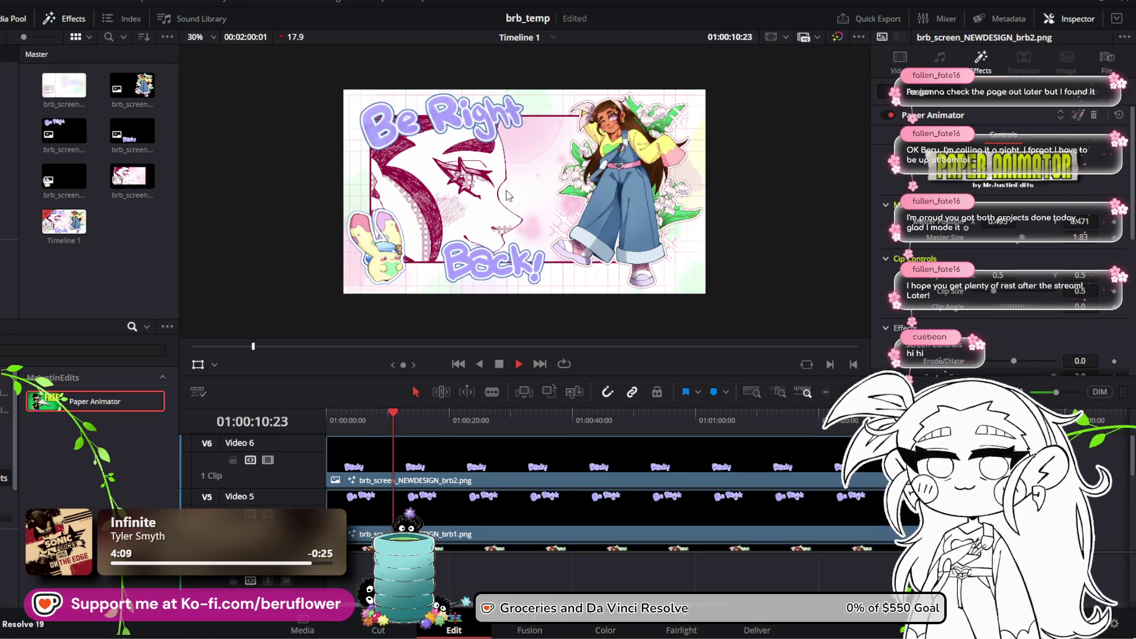
{"action": "left_click", "coordinate": [499, 364]}
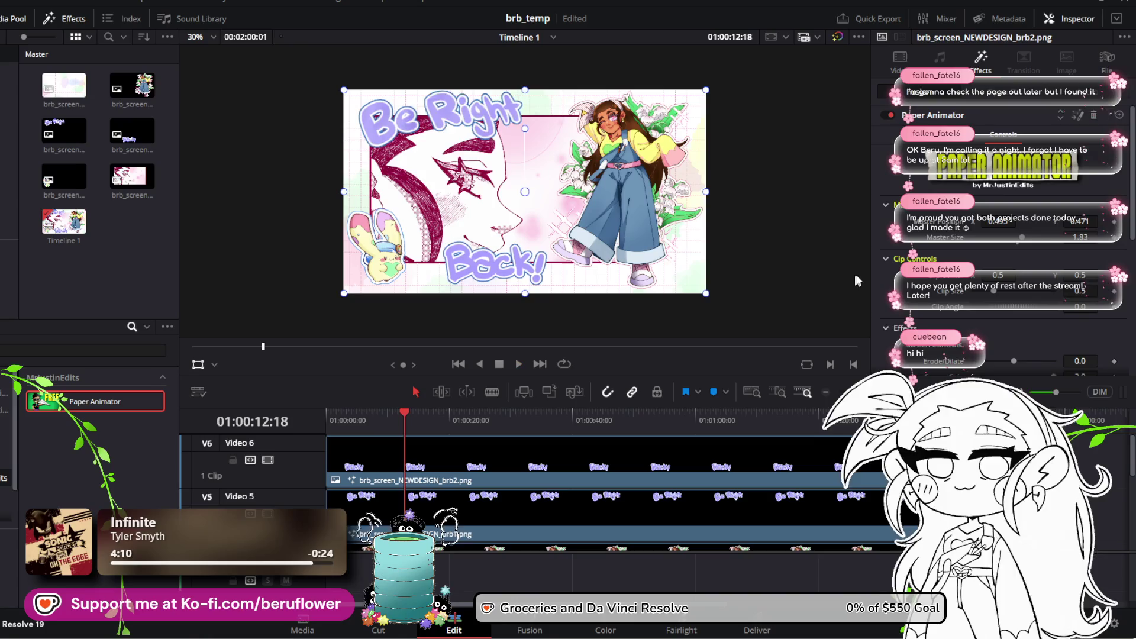
{"action": "scroll", "coordinate": [941, 278], "scroll_direction": "down", "scroll_amount": 3}
{"action": "scroll", "coordinate": [941, 281], "scroll_direction": "down", "scroll_amount": 4}
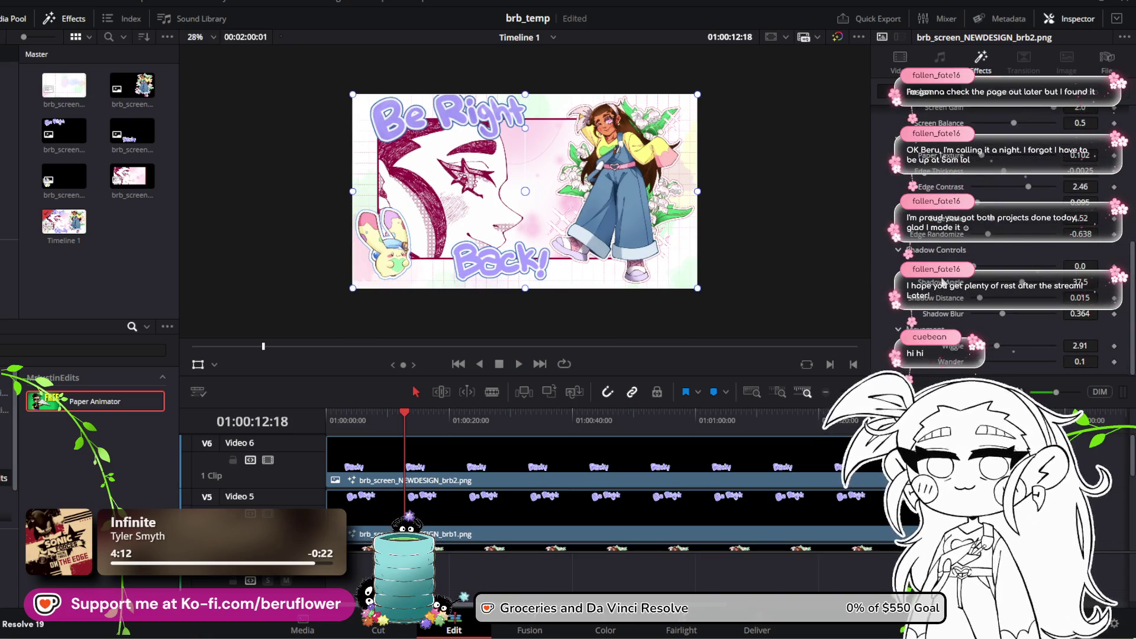
{"action": "left_click_drag", "start_coordinate": [995, 348], "coordinate": [1009, 348]}
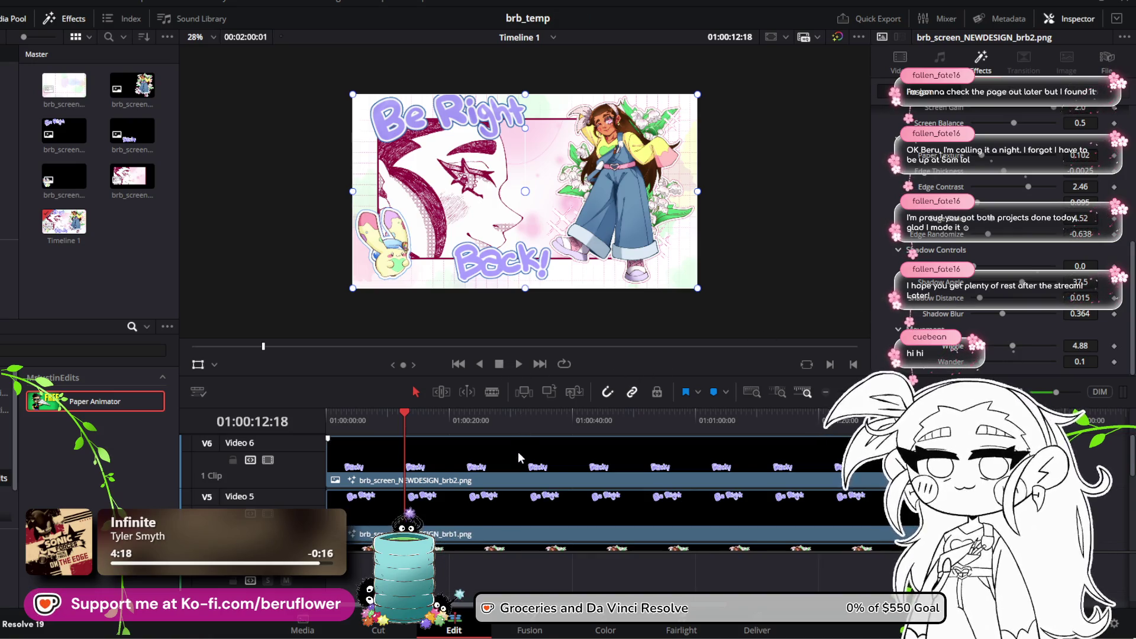
{"action": "left_click", "coordinate": [508, 495]}
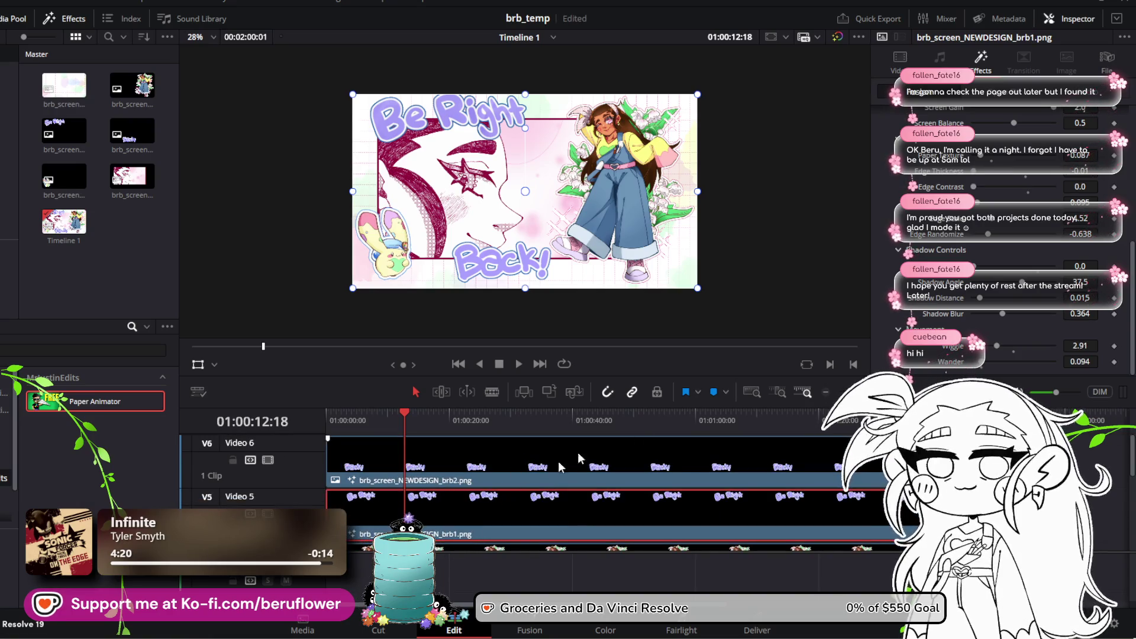
{"action": "left_click", "coordinate": [656, 465]}
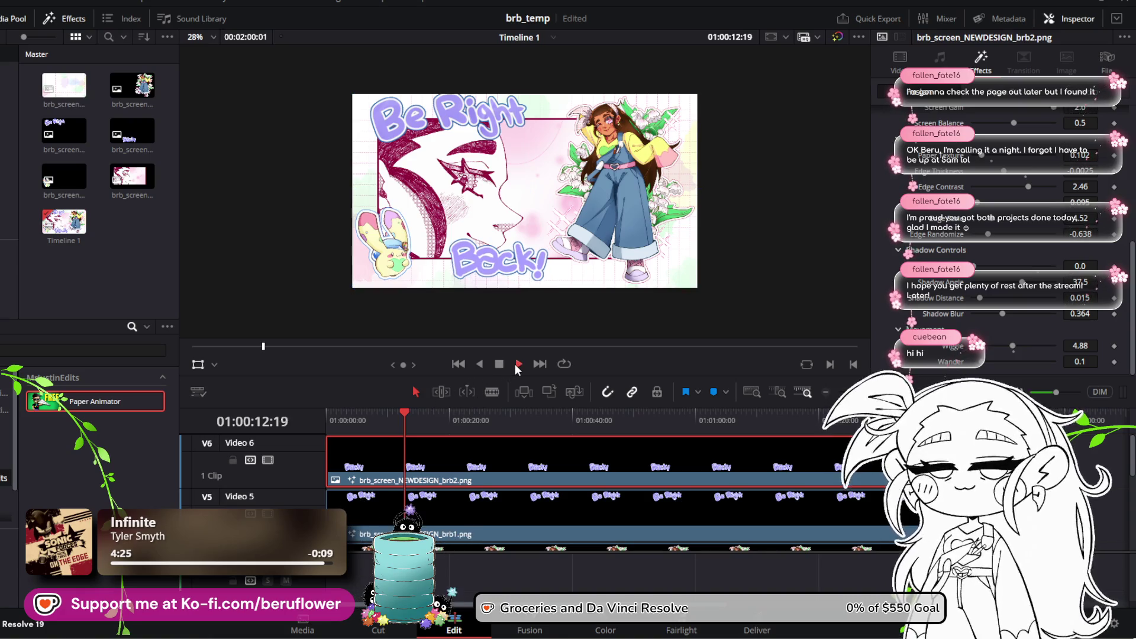
{"action": "left_click", "coordinate": [518, 364]}
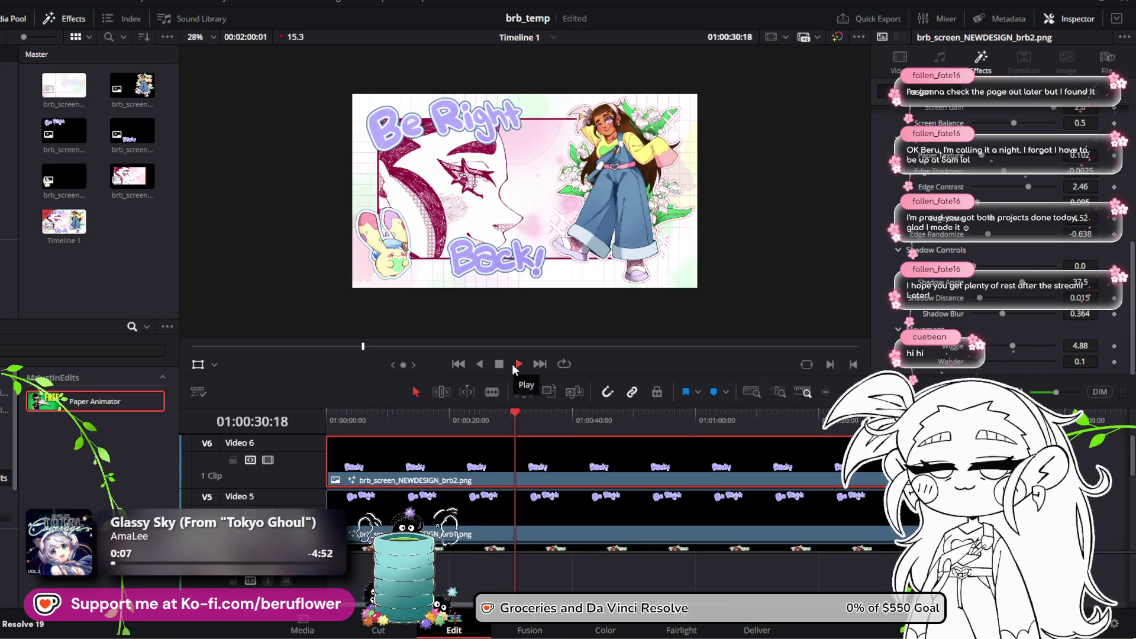
{"action": "left_click", "coordinate": [499, 367]}
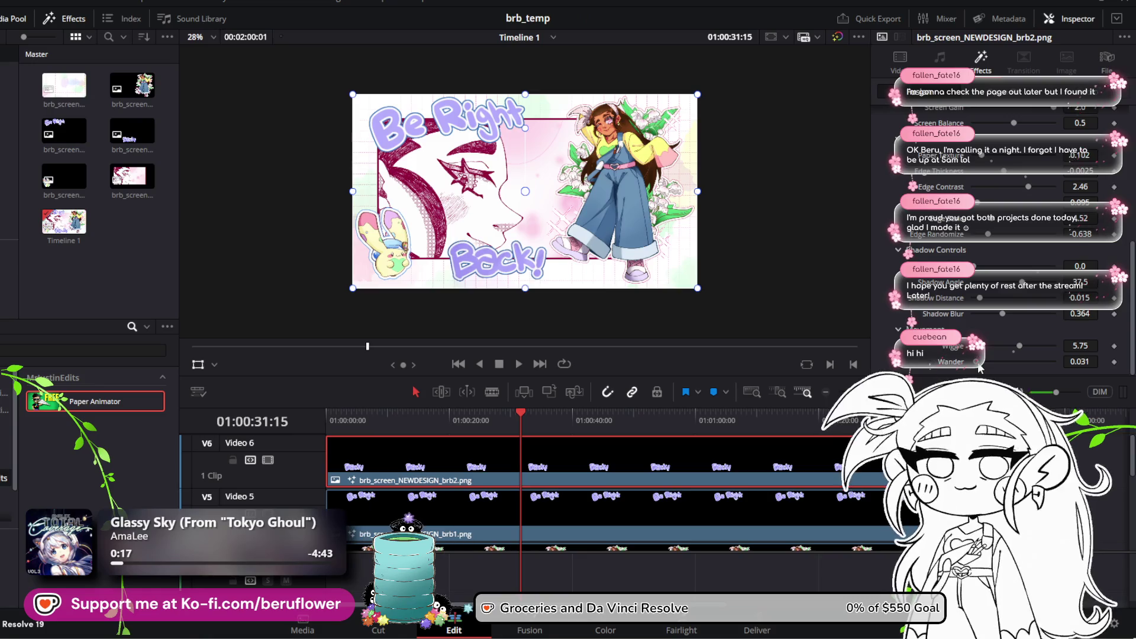
{"action": "mouse_move", "coordinate": [515, 413]}
{"action": "left_mouse_down"}
{"action": "mouse_move", "coordinate": [472, 402]}
{"action": "mouse_move", "coordinate": [502, 412]}
{"action": "left_mouse_up"}
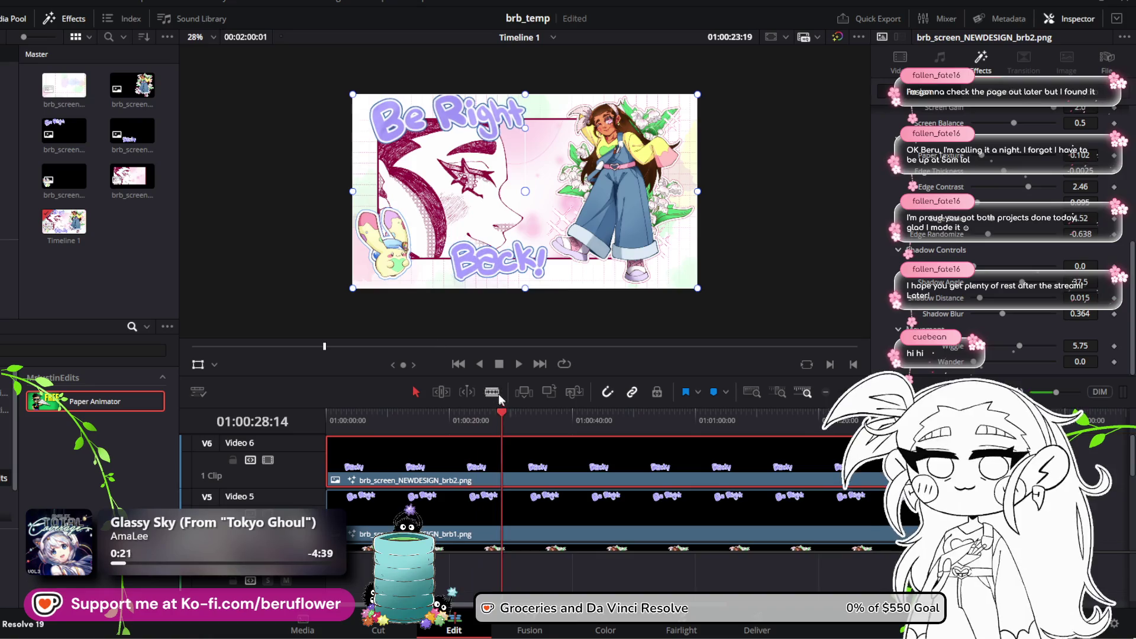
{"action": "left_click", "coordinate": [517, 364]}
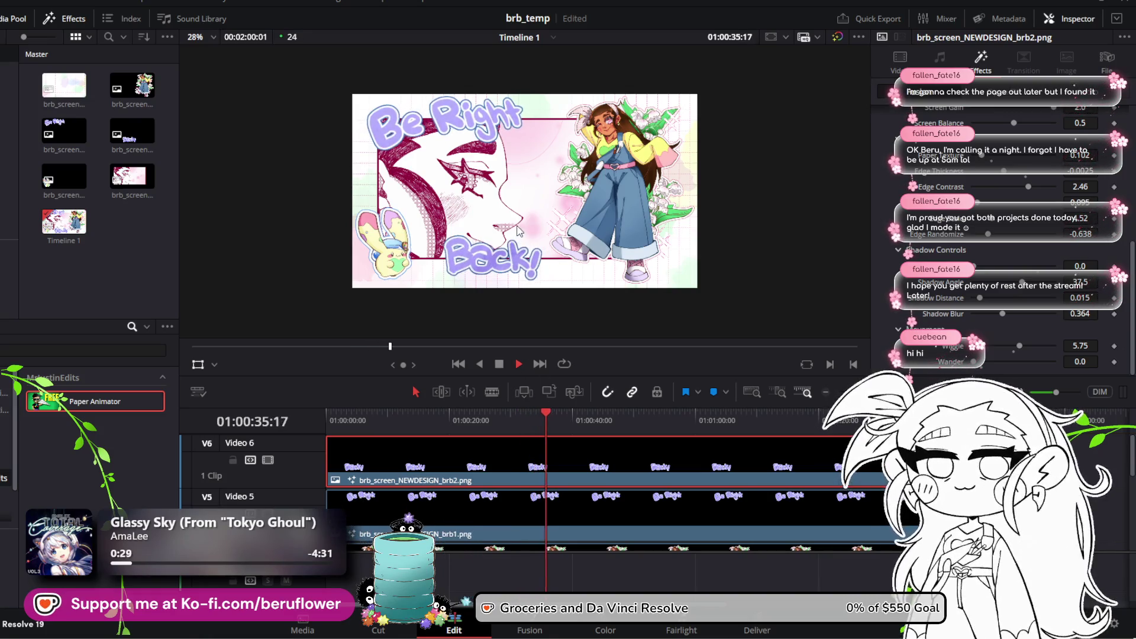
{"action": "scroll", "coordinate": [523, 307], "scroll_direction": "up", "scroll_amount": 1}
{"action": "scroll", "coordinate": [526, 307], "scroll_direction": "up", "scroll_amount": 1}
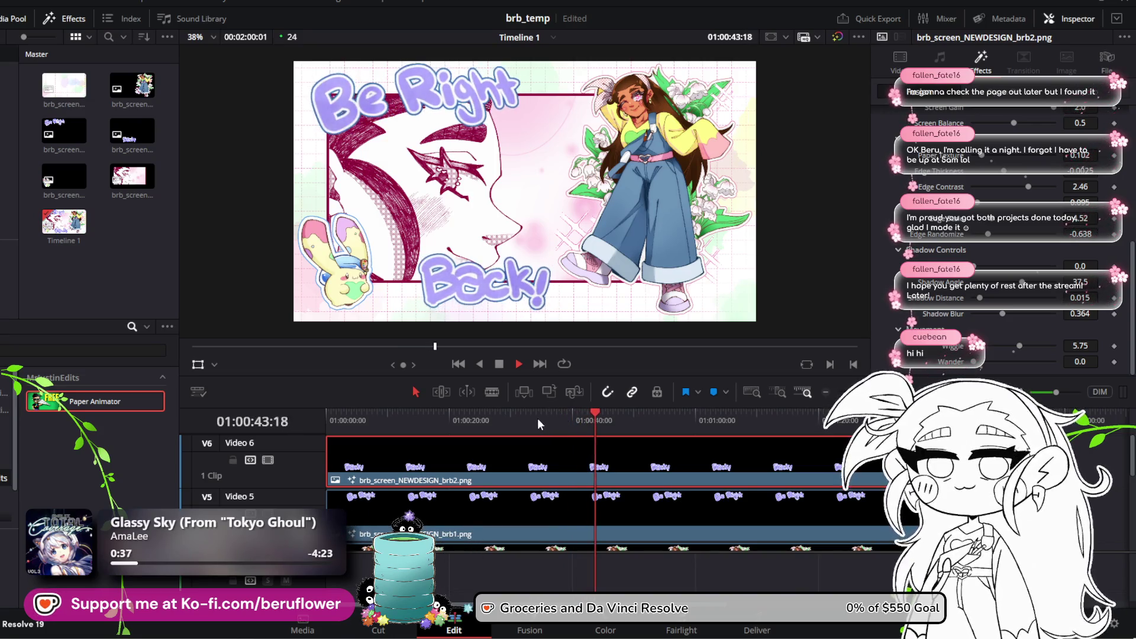
Stop the preview, save the project, and scrub the playhead back to about 31 seconds
{"action": "left_click", "coordinate": [500, 364]}
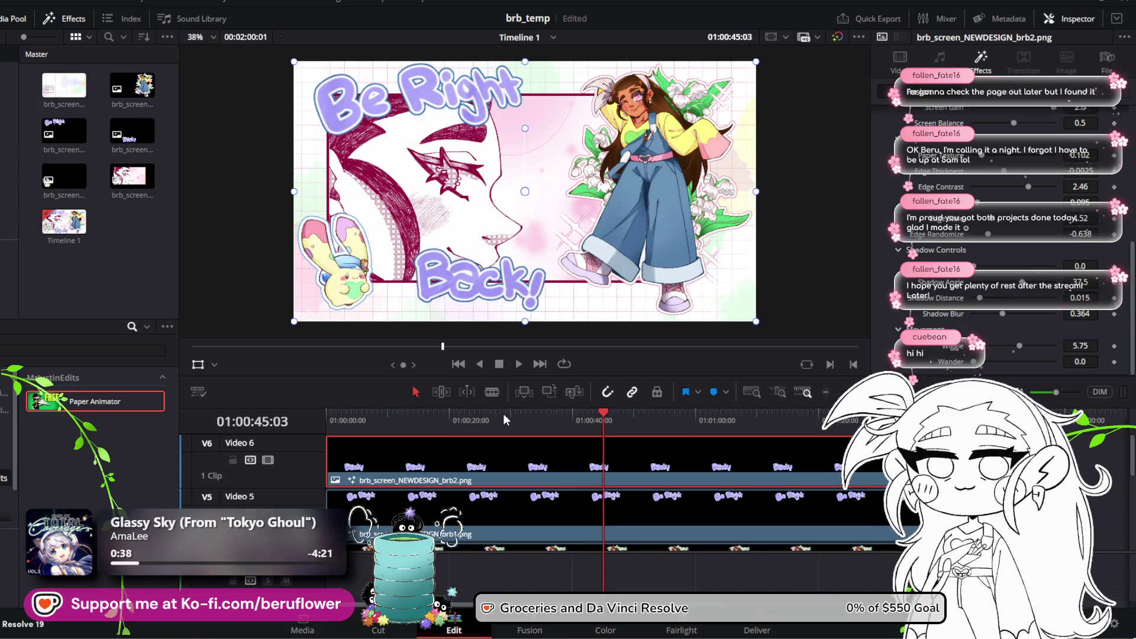
{"action": "key", "text": "ctrl+s"}
{"action": "left_click", "coordinate": [601, 413]}
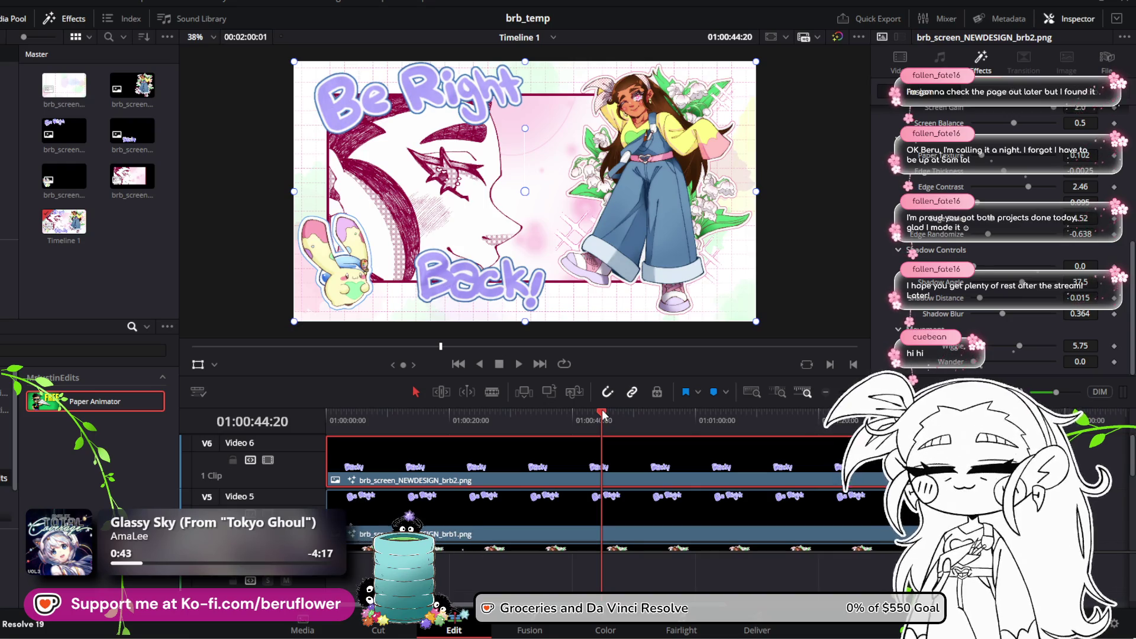
{"action": "left_click_drag", "start_coordinate": [603, 414], "coordinate": [519, 435]}
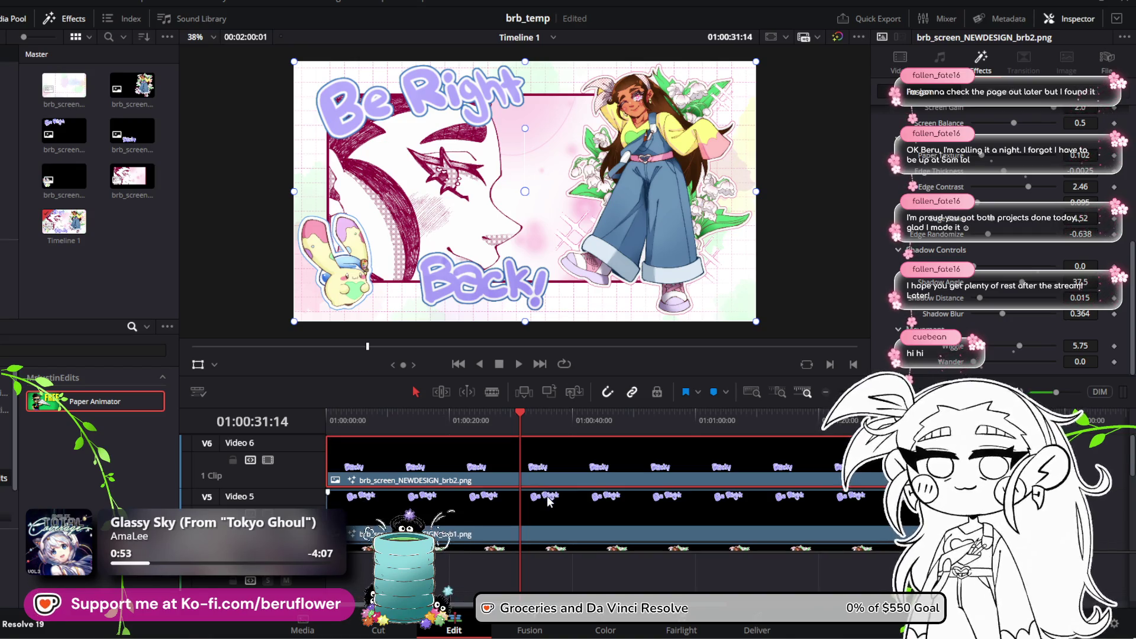
Select the panel.png clip on Video 2
{"action": "scroll", "coordinate": [548, 501], "scroll_direction": "down", "scroll_amount": 2}
{"action": "scroll", "coordinate": [548, 502], "scroll_direction": "down", "scroll_amount": 2}
{"action": "left_click", "coordinate": [540, 482]}
At the timeline start, keyframe the panel's Position X at -1751, fully off-screen left
{"action": "left_click_drag", "start_coordinate": [520, 414], "coordinate": [287, 410]}
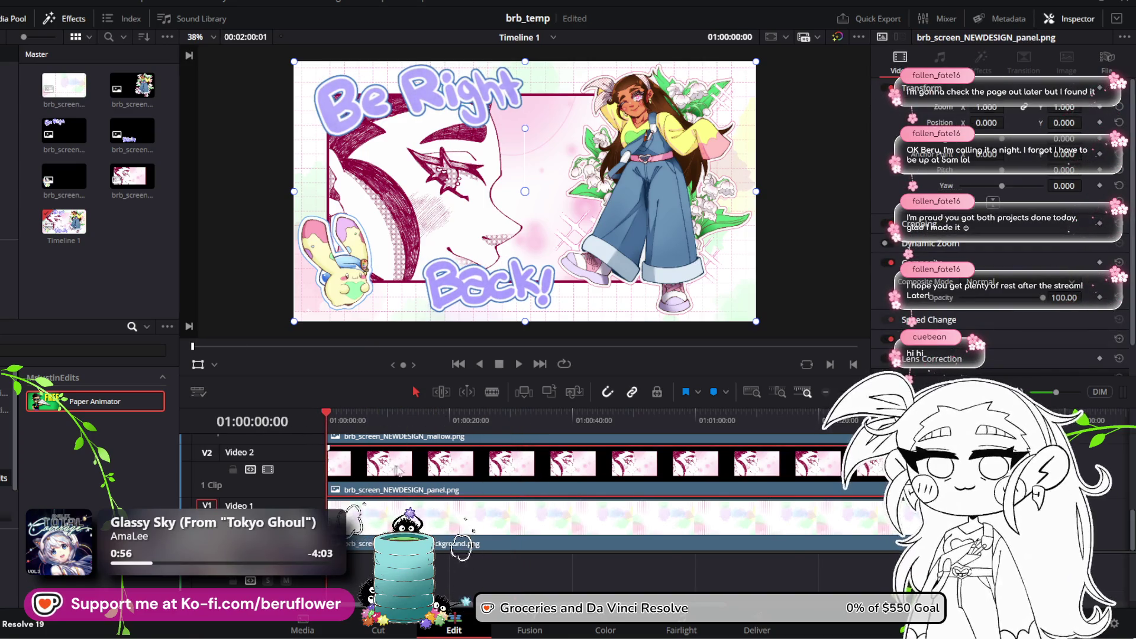
{"action": "scroll", "coordinate": [362, 451], "scroll_direction": "up", "scroll_amount": 4}
{"action": "left_click", "coordinate": [363, 451]}
{"action": "left_click_drag", "start_coordinate": [330, 411], "coordinate": [291, 410]}
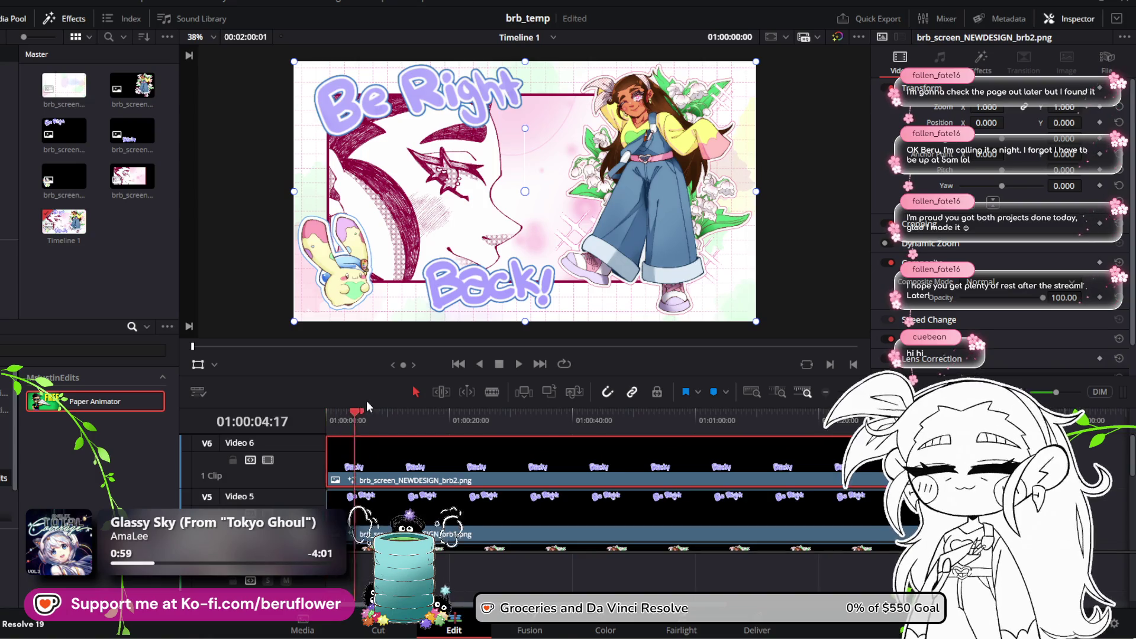
{"action": "scroll", "coordinate": [375, 473], "scroll_direction": "down", "scroll_amount": 4}
{"action": "scroll", "coordinate": [375, 474], "scroll_direction": "up", "scroll_amount": 4}
{"action": "scroll", "coordinate": [374, 474], "scroll_direction": "down", "scroll_amount": 4}
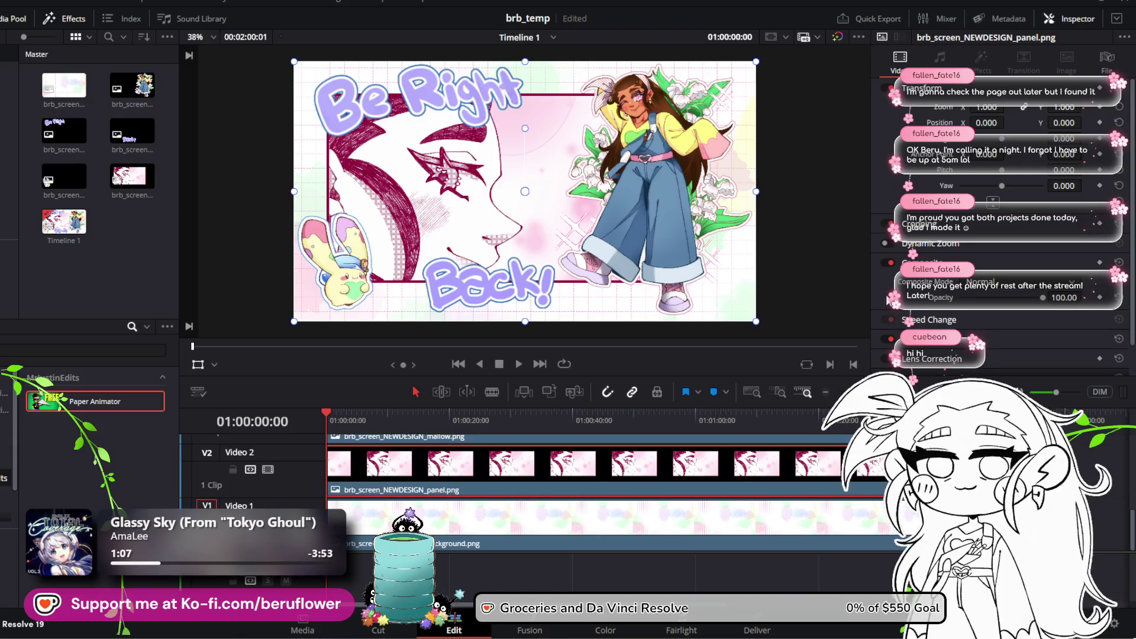
{"action": "scroll", "coordinate": [887, 300], "scroll_direction": "down", "scroll_amount": 1}
{"action": "scroll", "coordinate": [890, 308], "scroll_direction": "up", "scroll_amount": 1}
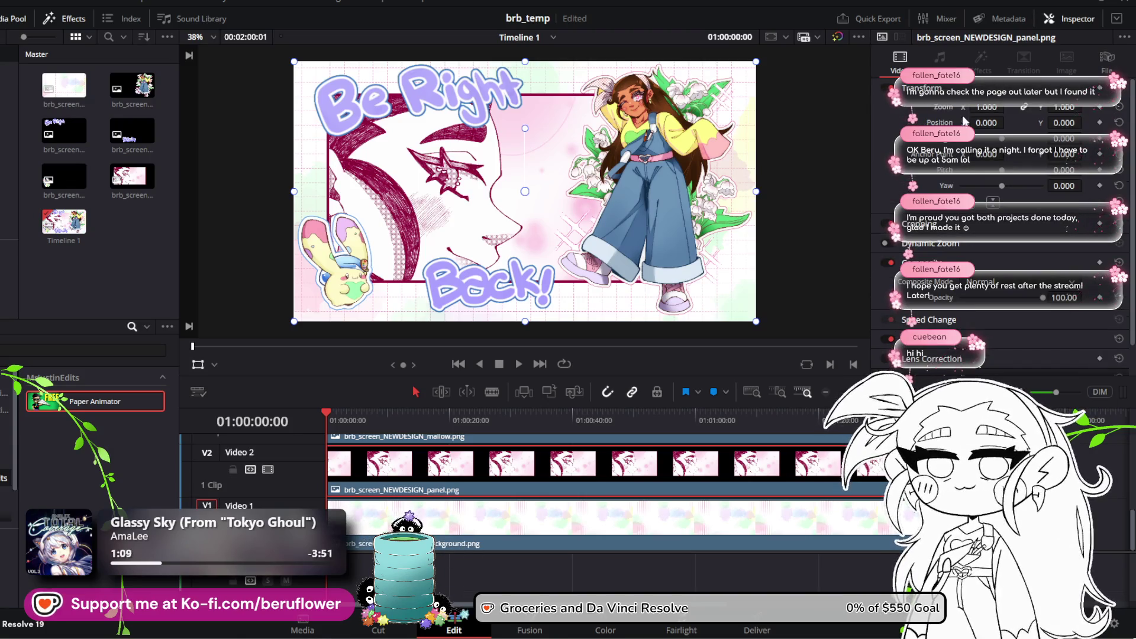
{"action": "left_click_drag", "start_coordinate": [962, 122], "coordinate": [947, 122]}
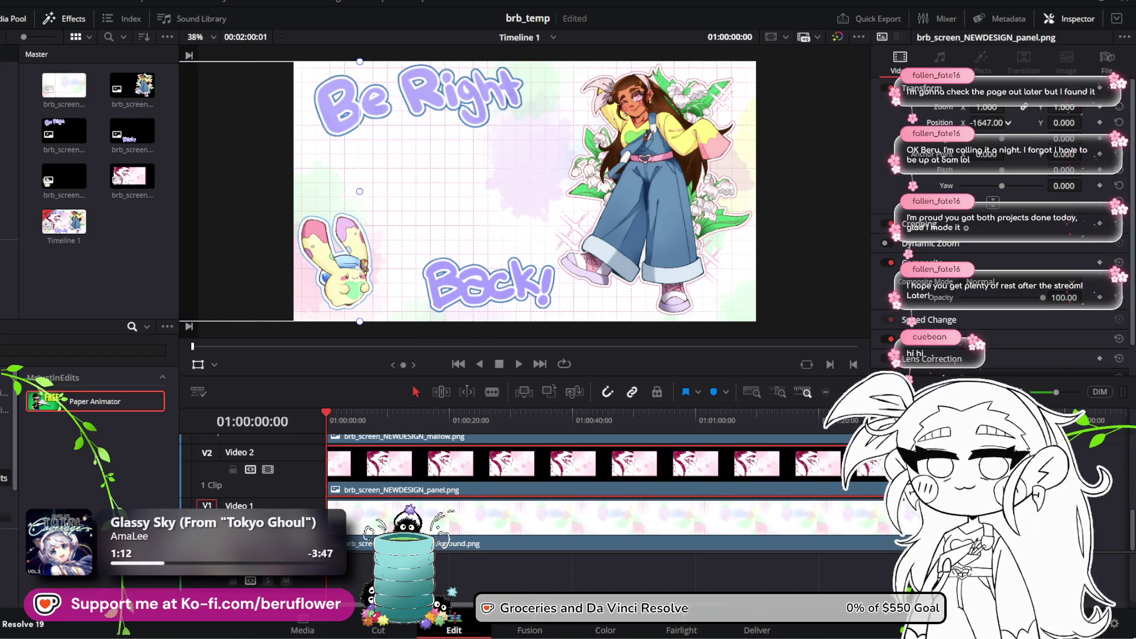
{"action": "left_click_drag", "start_coordinate": [1008, 122], "coordinate": [1003, 122]}
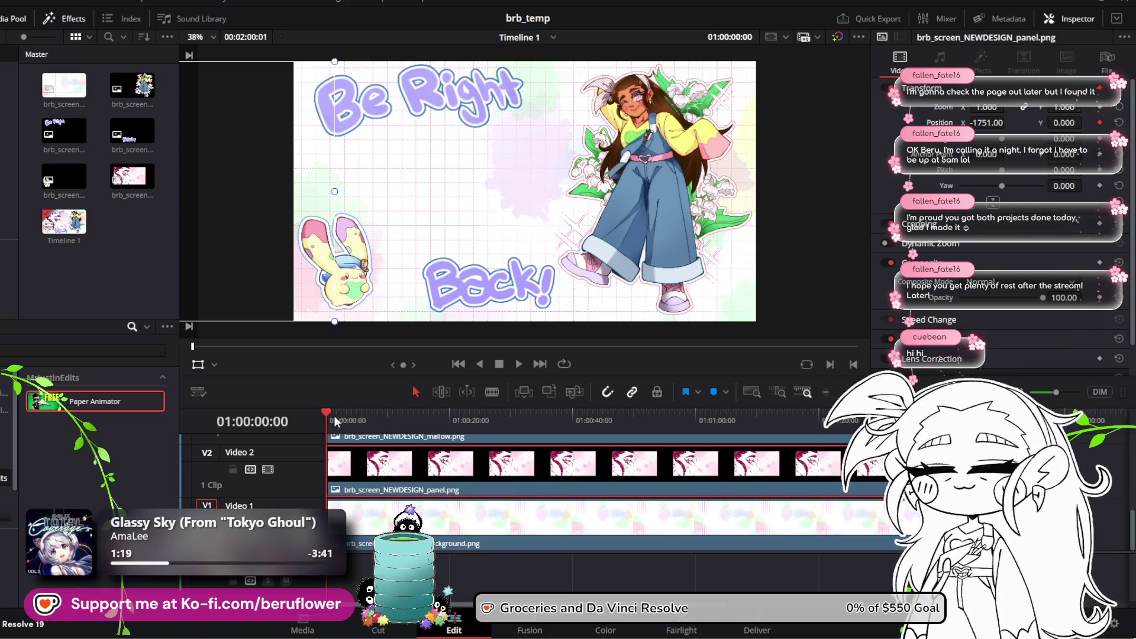
At around 33 seconds, keyframe the panel back into frame near centre (Position X about 13)
{"action": "mouse_move", "coordinate": [330, 414]}
{"action": "left_mouse_down"}
{"action": "mouse_move", "coordinate": [565, 408]}
{"action": "mouse_move", "coordinate": [554, 413]}
{"action": "left_mouse_up"}
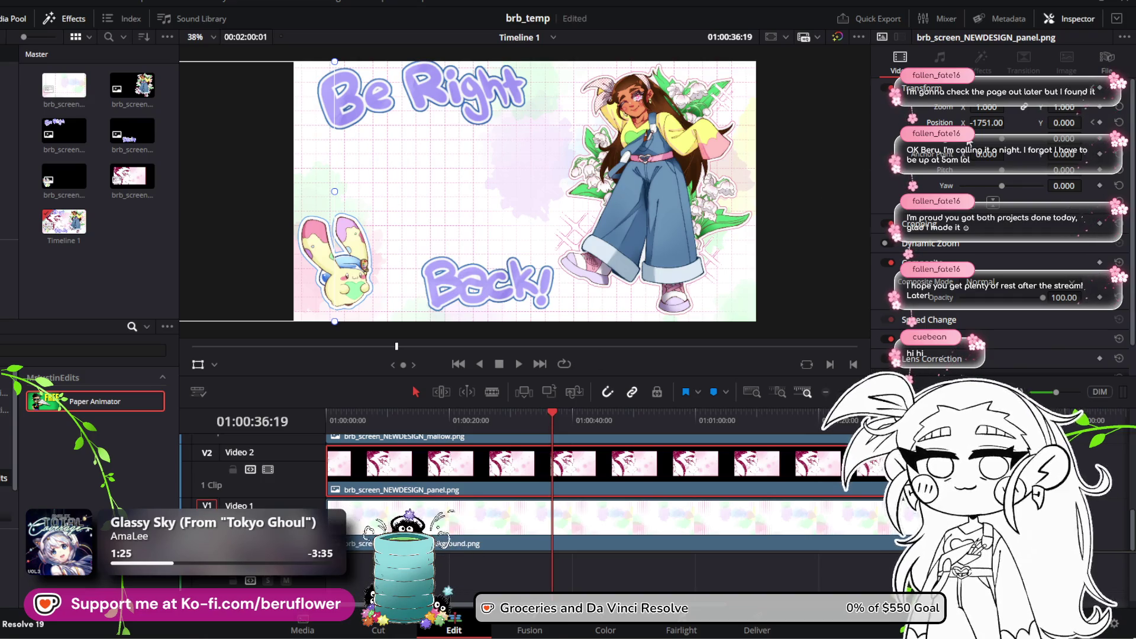
{"action": "mouse_move", "coordinate": [555, 408]}
{"action": "left_mouse_down"}
{"action": "mouse_move", "coordinate": [528, 422]}
{"action": "mouse_move", "coordinate": [405, 417]}
{"action": "left_mouse_up"}
{"action": "left_click_drag", "start_coordinate": [1007, 123], "coordinate": [1007, 123]}
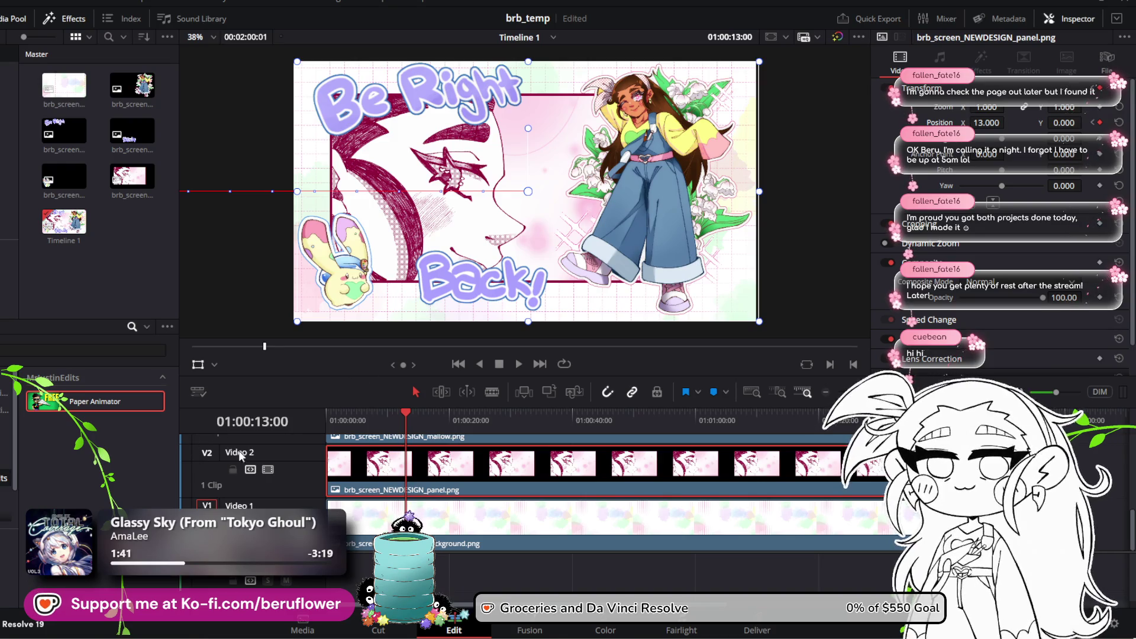
Preview the panel's slide-in from the start, then show its keyframe curve
{"action": "key", "text": "Home"}
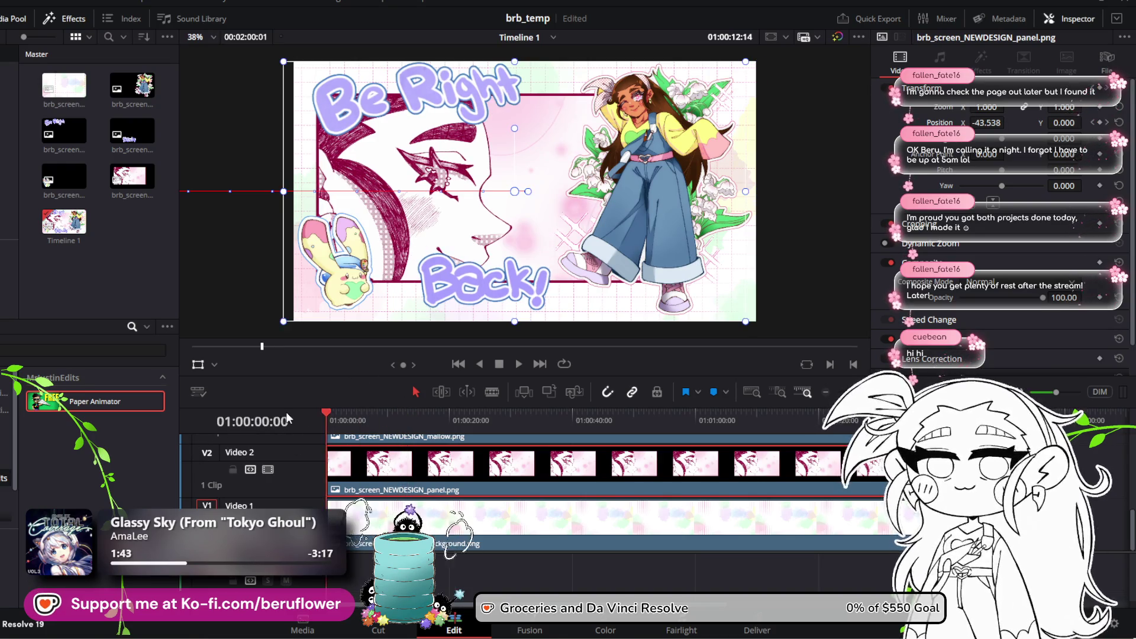
{"action": "left_click", "coordinate": [518, 365]}
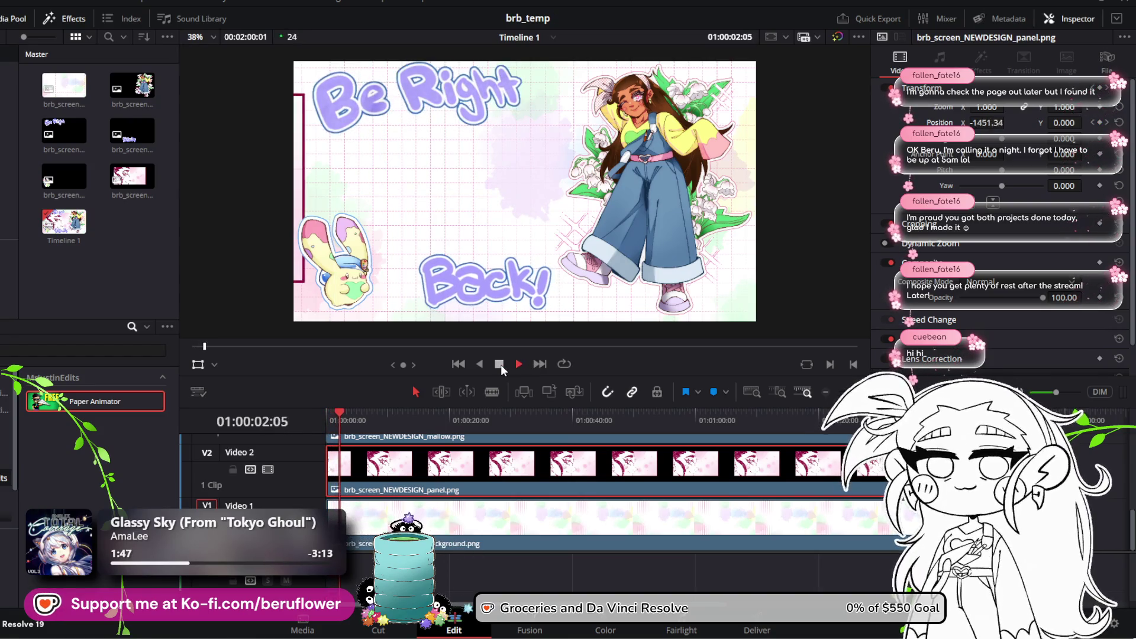
{"action": "left_click", "coordinate": [501, 365]}
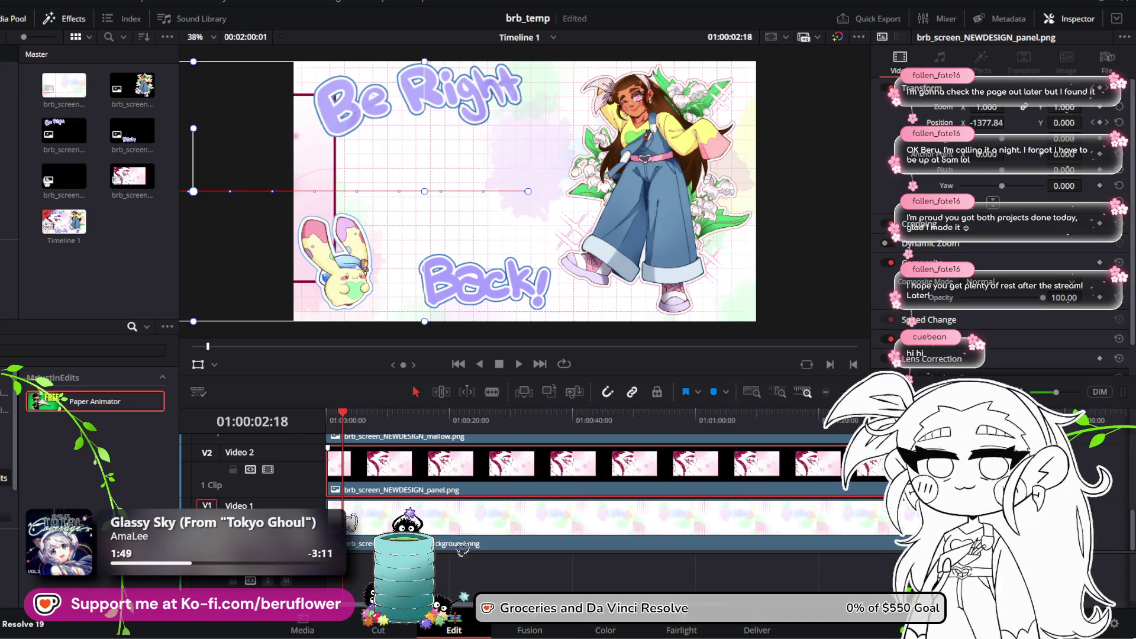
{"action": "left_click", "coordinate": [756, 493]}
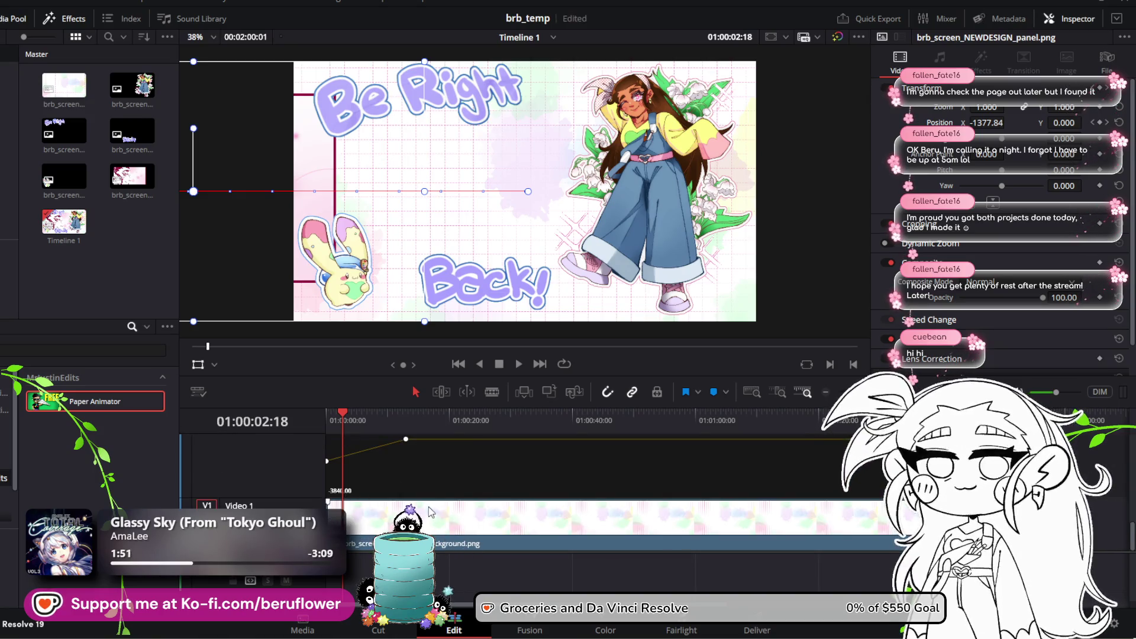
Move the position keyframe earlier on the curve and preview the slide-in timing
{"action": "mouse_move", "coordinate": [404, 440]}
{"action": "mouse_move", "coordinate": [394, 440]}
{"action": "left_mouse_down"}
{"action": "mouse_move", "coordinate": [353, 441]}
{"action": "mouse_move", "coordinate": [327, 416]}
{"action": "left_mouse_up"}
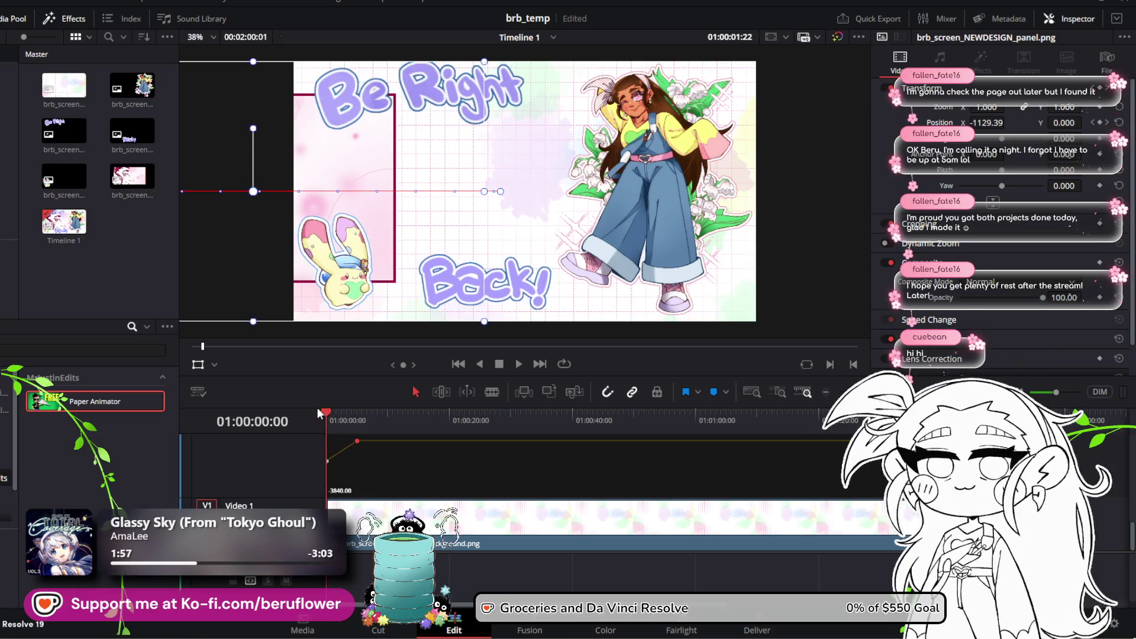
{"action": "left_click", "coordinate": [518, 364]}
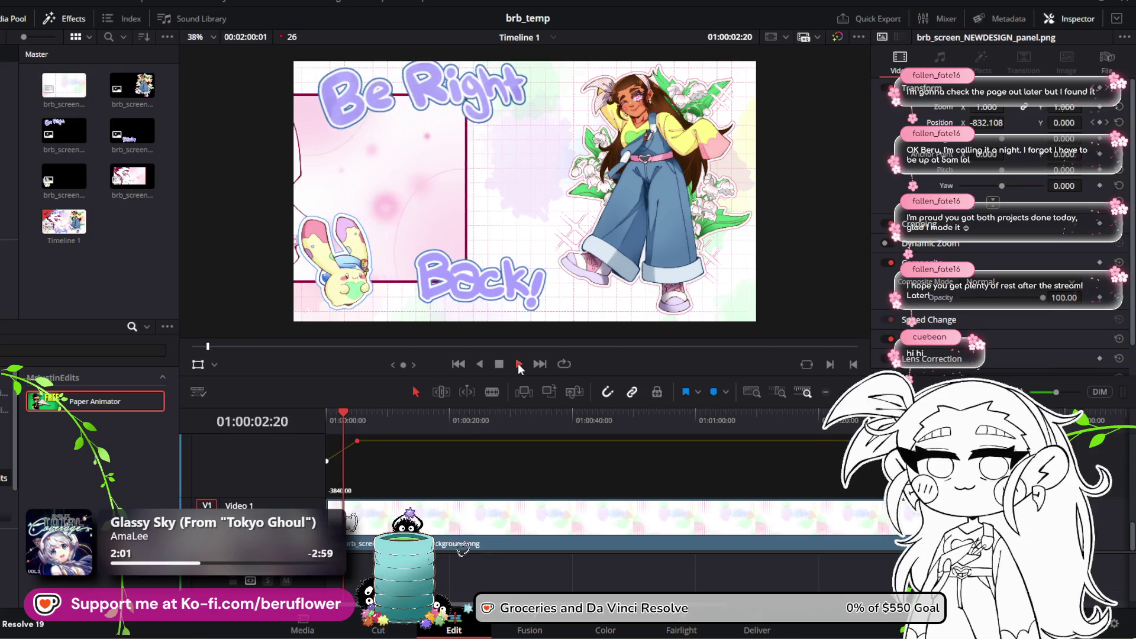
{"action": "left_click", "coordinate": [499, 363]}
{"action": "left_click_drag", "start_coordinate": [356, 440], "coordinate": [333, 438]}
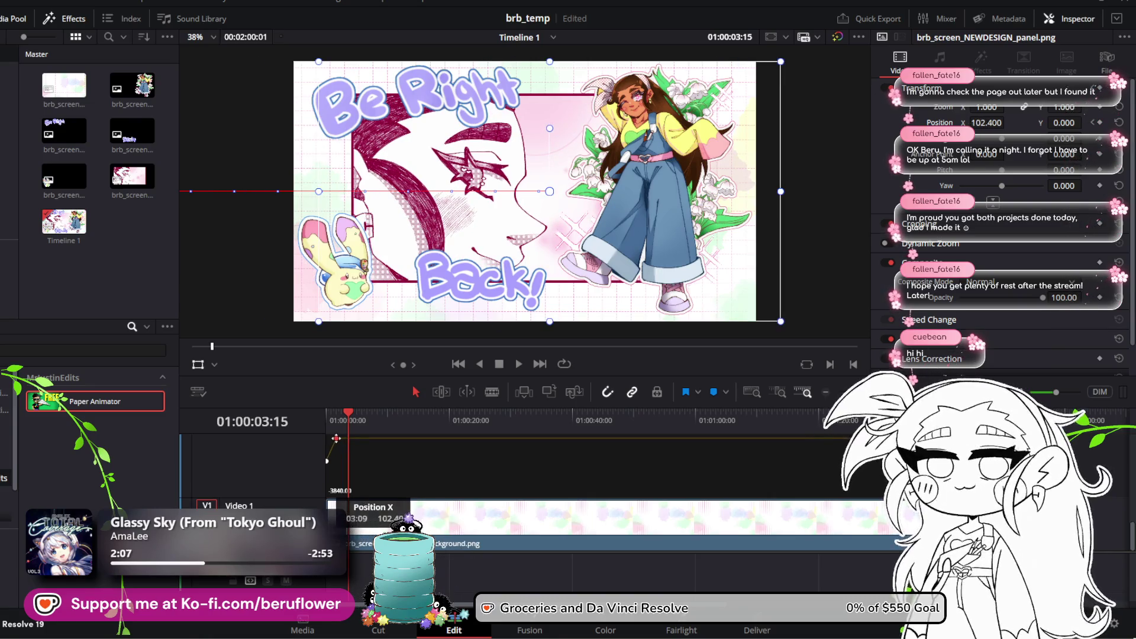
{"action": "left_click_drag", "start_coordinate": [337, 439], "coordinate": [338, 441]}
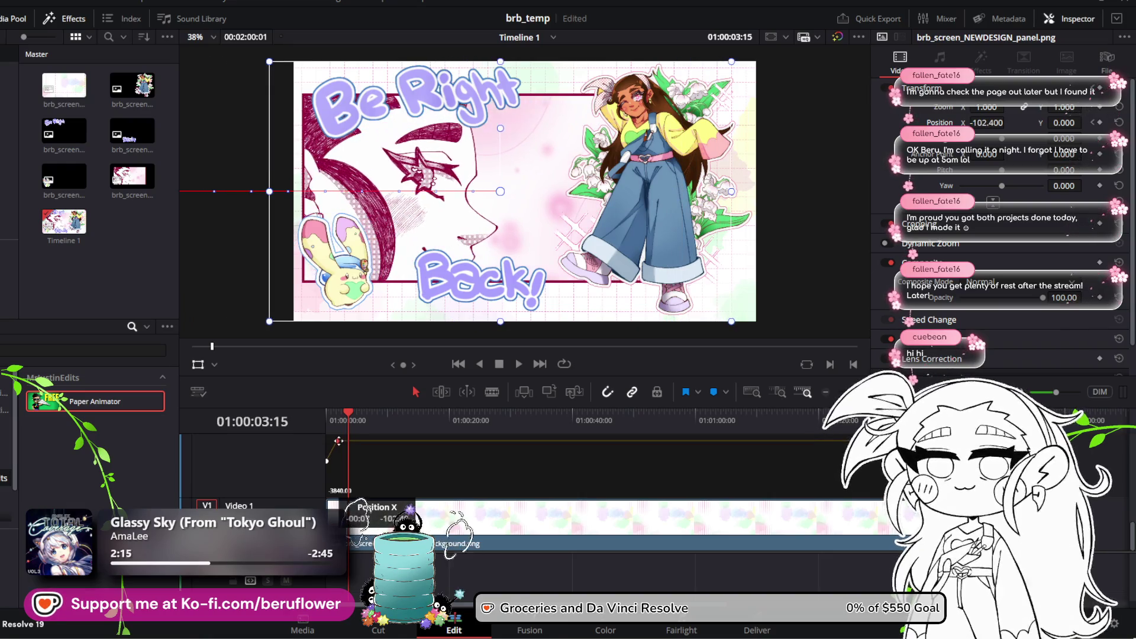
{"action": "mouse_move", "coordinate": [339, 441]}
{"action": "left_mouse_down"}
{"action": "mouse_move", "coordinate": [336, 451]}
{"action": "mouse_move", "coordinate": [293, 417]}
{"action": "left_mouse_up"}
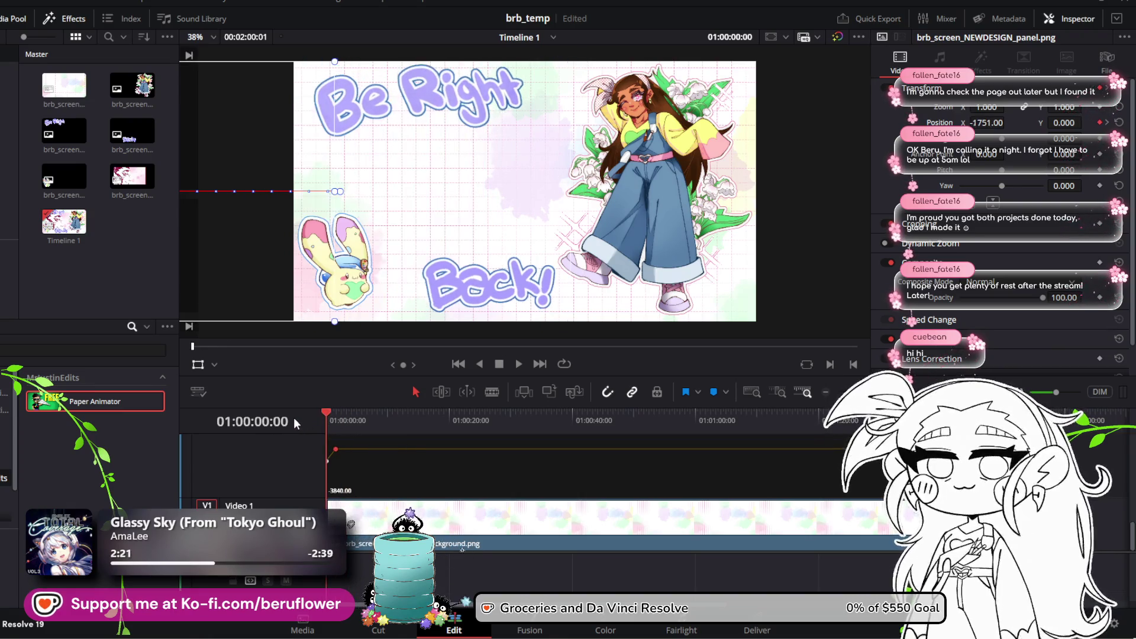
{"action": "left_click", "coordinate": [519, 364]}
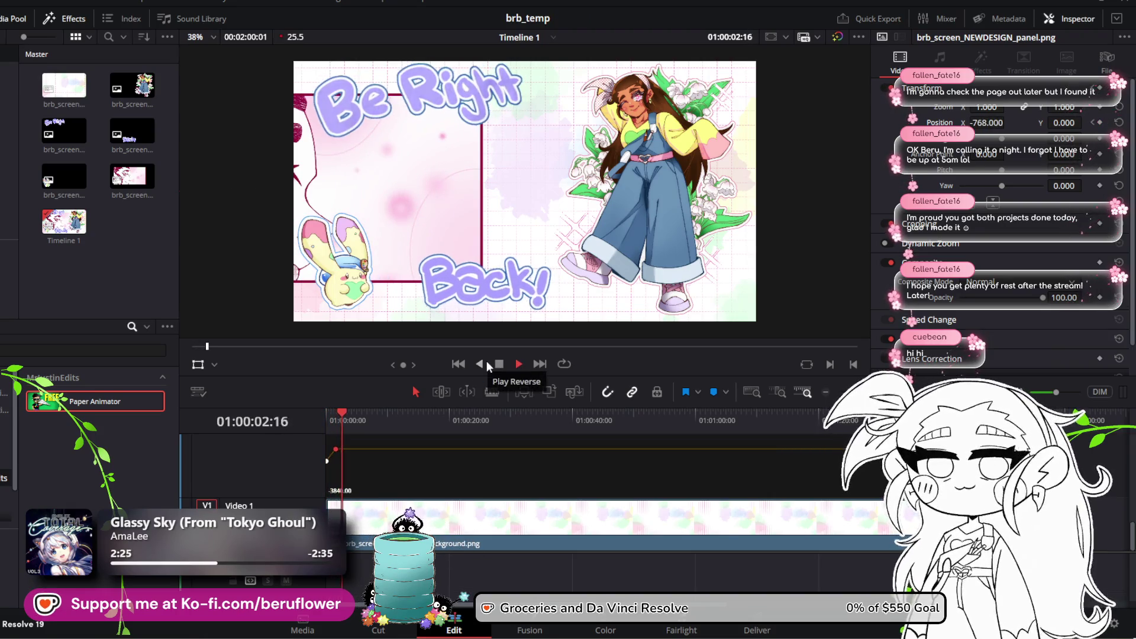
{"action": "left_click", "coordinate": [359, 421]}
Adjust the keyframe curve again and set Position X to -1751 at about four seconds
{"action": "mouse_move", "coordinate": [336, 449]}
{"action": "left_mouse_down"}
{"action": "mouse_move", "coordinate": [354, 449]}
{"action": "mouse_move", "coordinate": [336, 452]}
{"action": "left_mouse_up"}
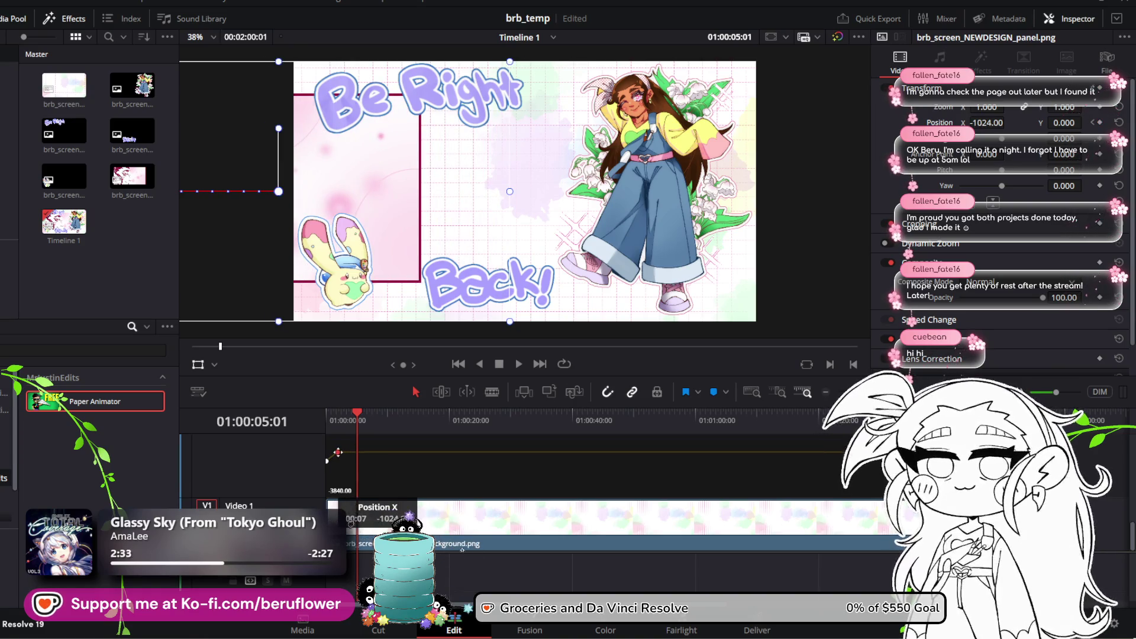
{"action": "left_click_drag", "start_coordinate": [336, 452], "coordinate": [339, 417]}
{"action": "left_click", "coordinate": [351, 416]}
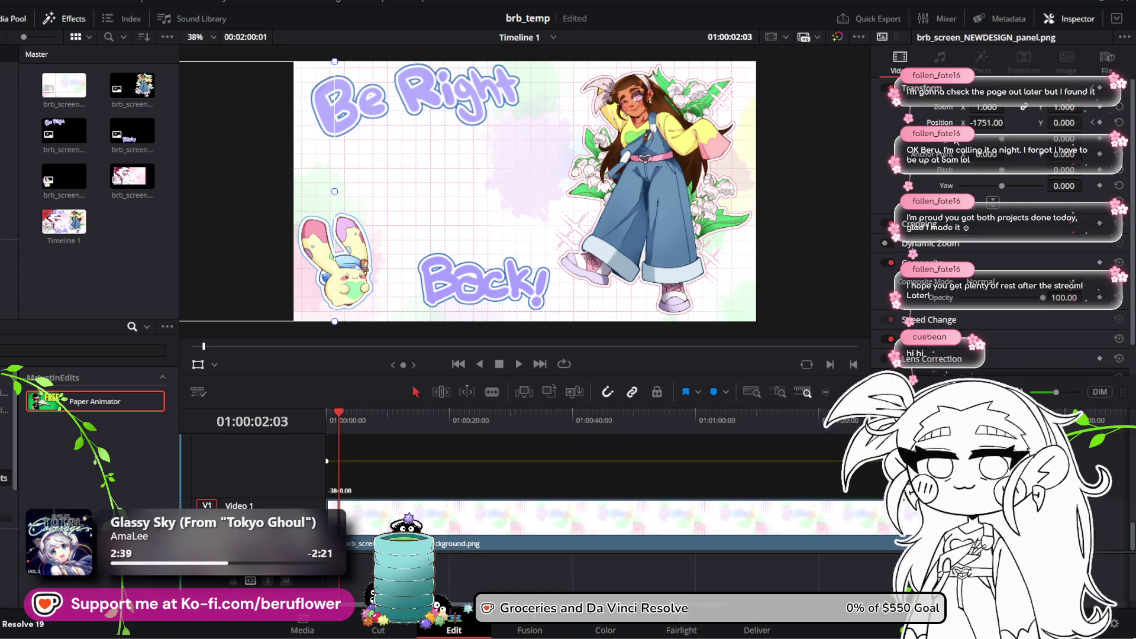
{"action": "left_click_drag", "start_coordinate": [339, 461], "coordinate": [339, 441]}
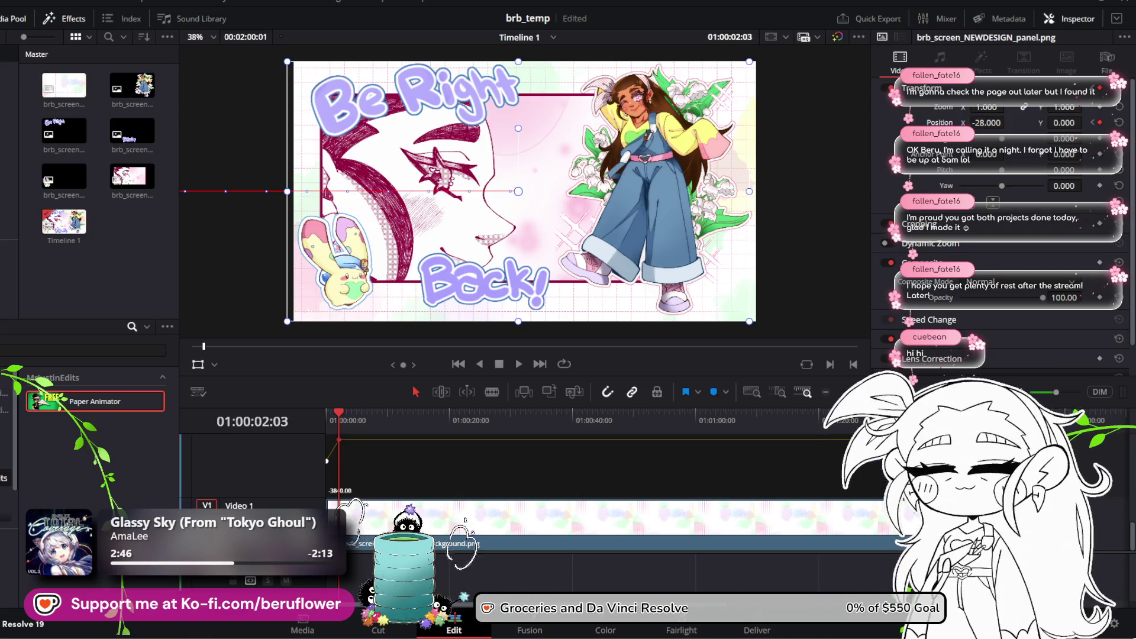
{"action": "type", "text": "-1751"}
{"action": "key", "text": "Return"}
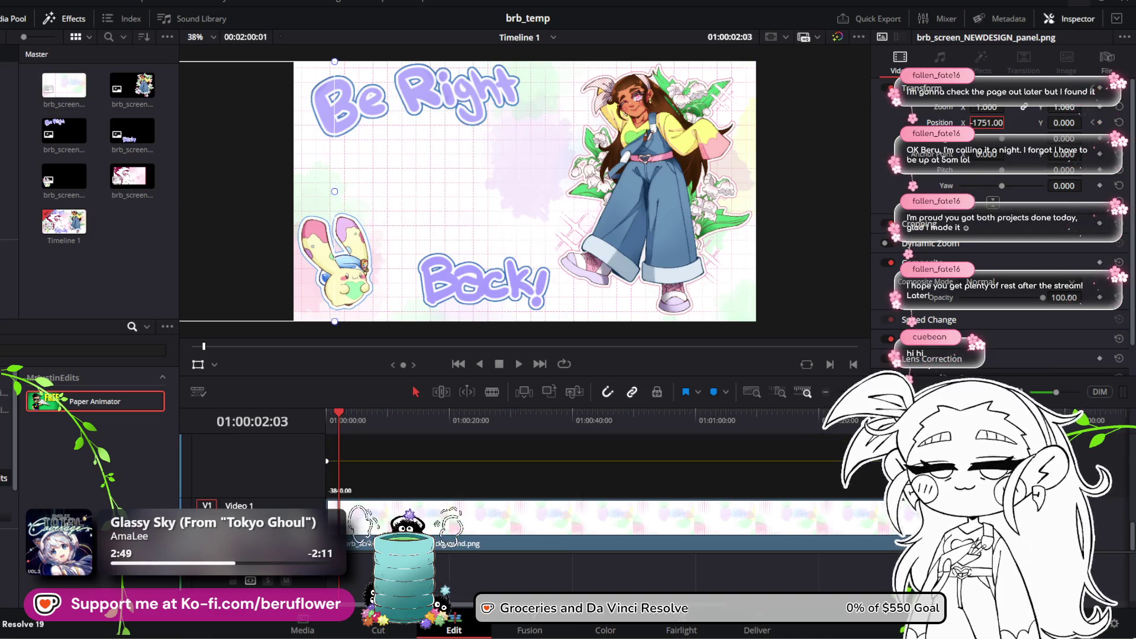
Key the panel's Position X near centre and preview the slide-in from the start
{"action": "left_click_drag", "start_coordinate": [978, 123], "coordinate": [1007, 122]}
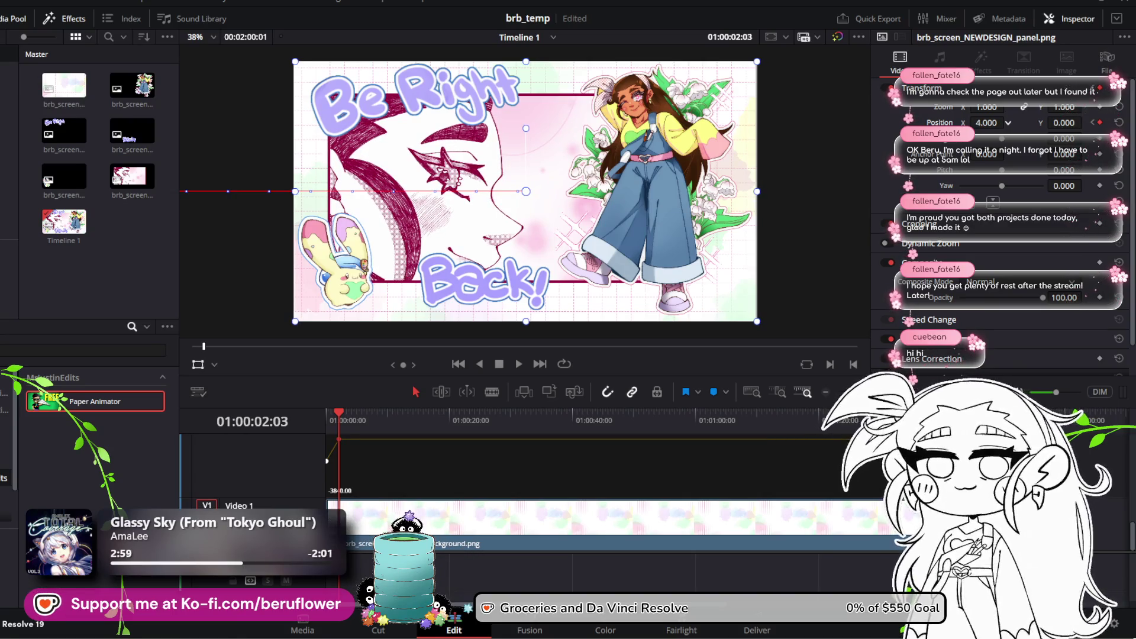
{"action": "left_click_drag", "start_coordinate": [986, 122], "coordinate": [1007, 121]}
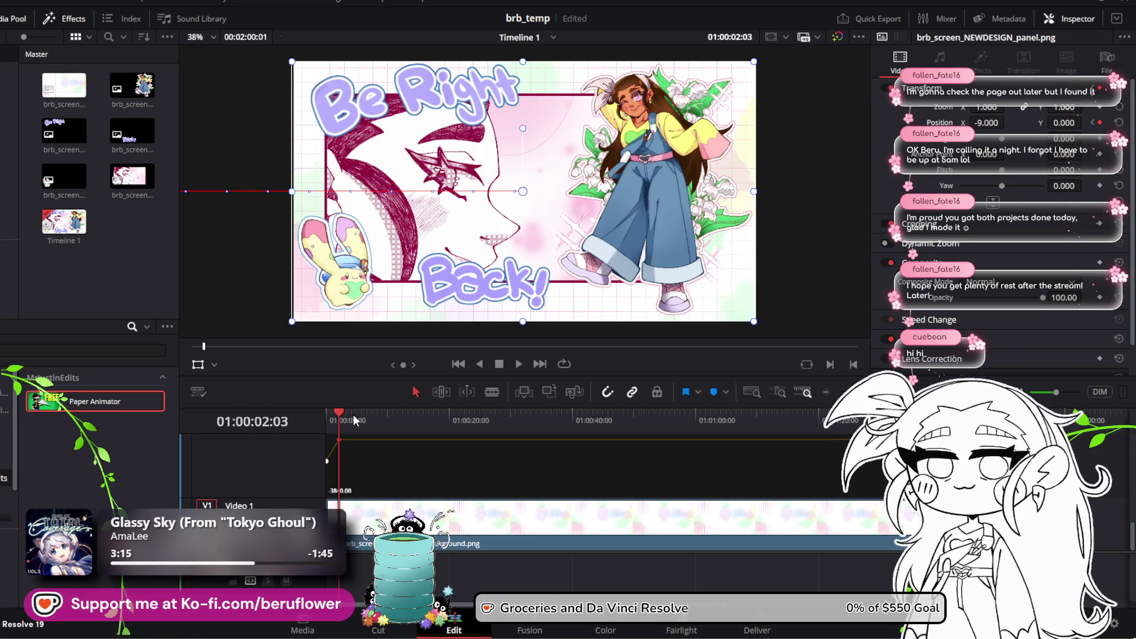
{"action": "left_click", "coordinate": [325, 412]}
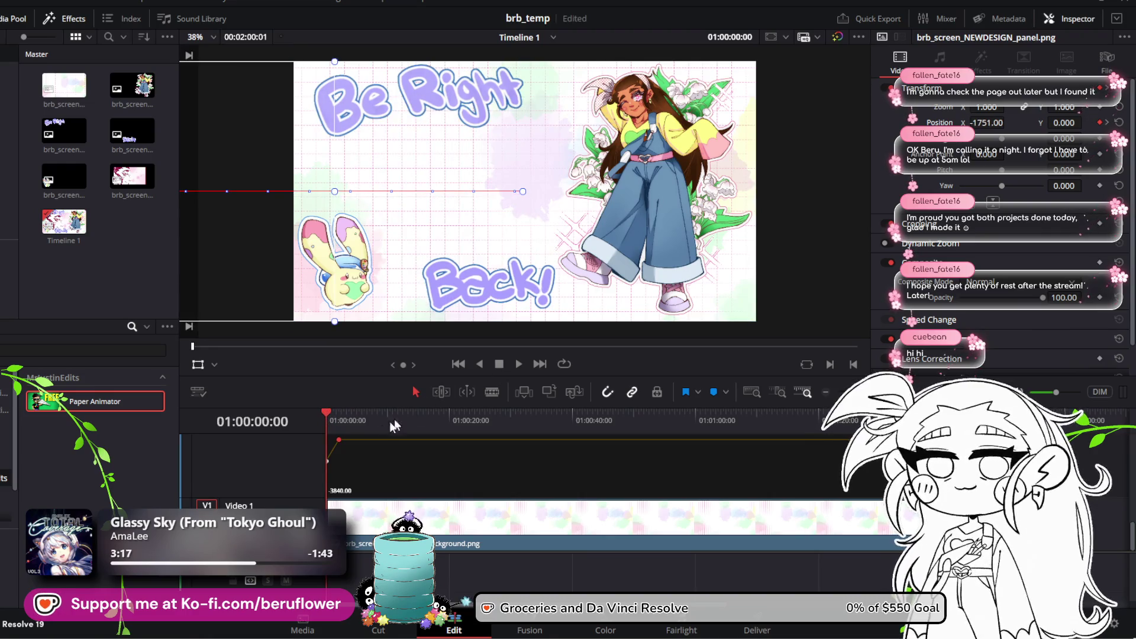
{"action": "left_click", "coordinate": [520, 363]}
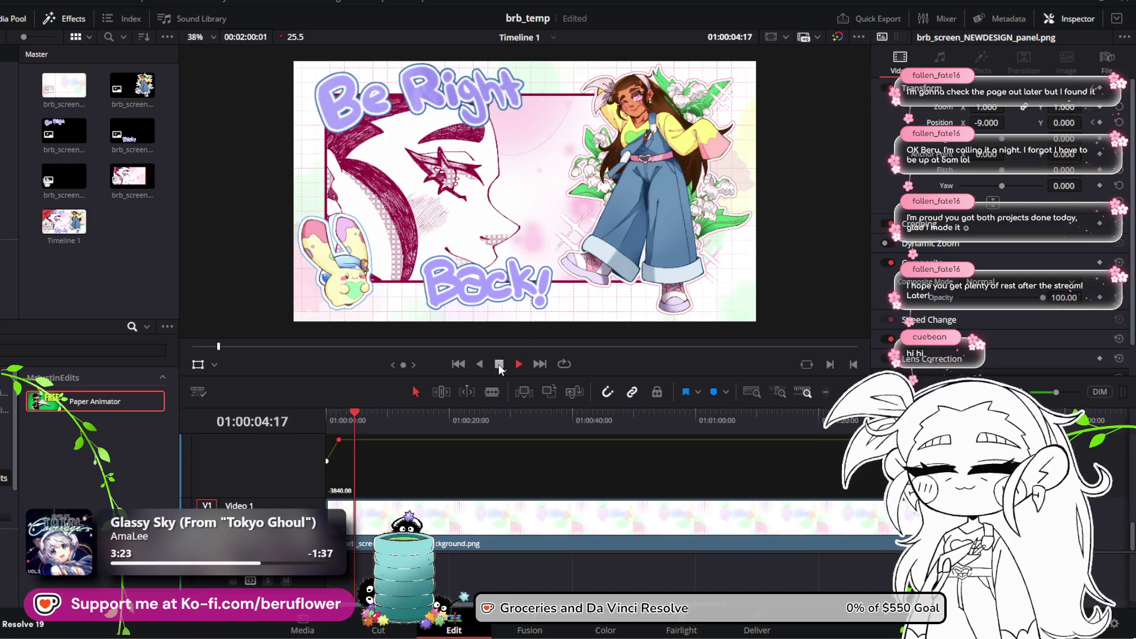
{"action": "key", "text": "space"}
Drag the later Position X keyframe down to -51.2 for a slight leftward overshoot
{"action": "left_click_drag", "start_coordinate": [340, 439], "coordinate": [331, 440]}
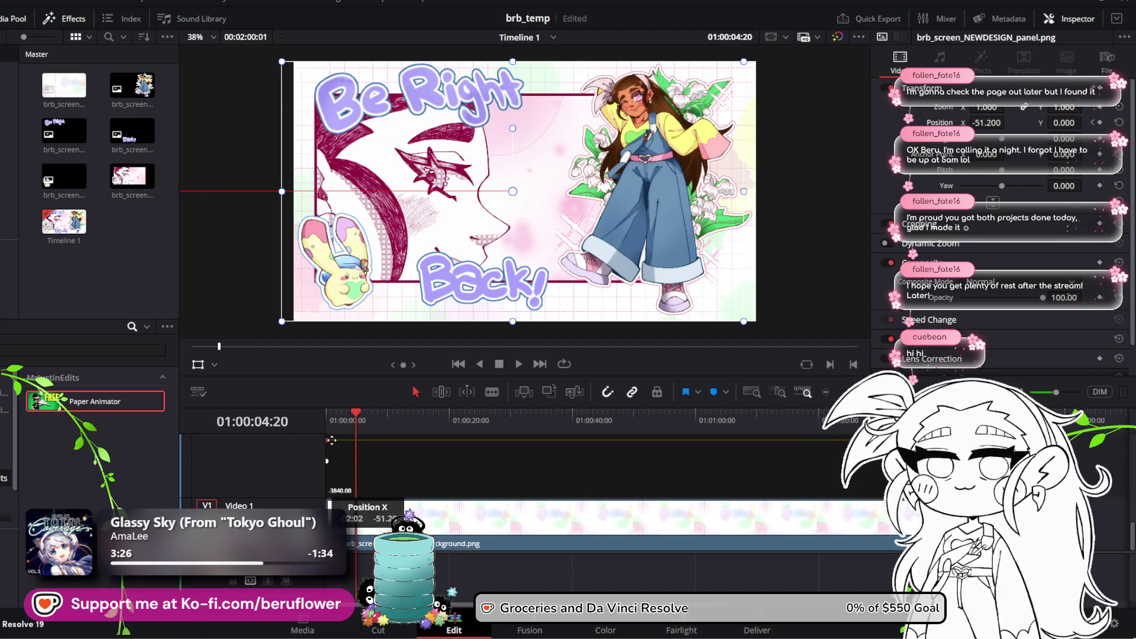
{"action": "scroll", "coordinate": [490, 461], "scroll_direction": "up", "scroll_amount": 5}
{"action": "left_click", "coordinate": [395, 440]}
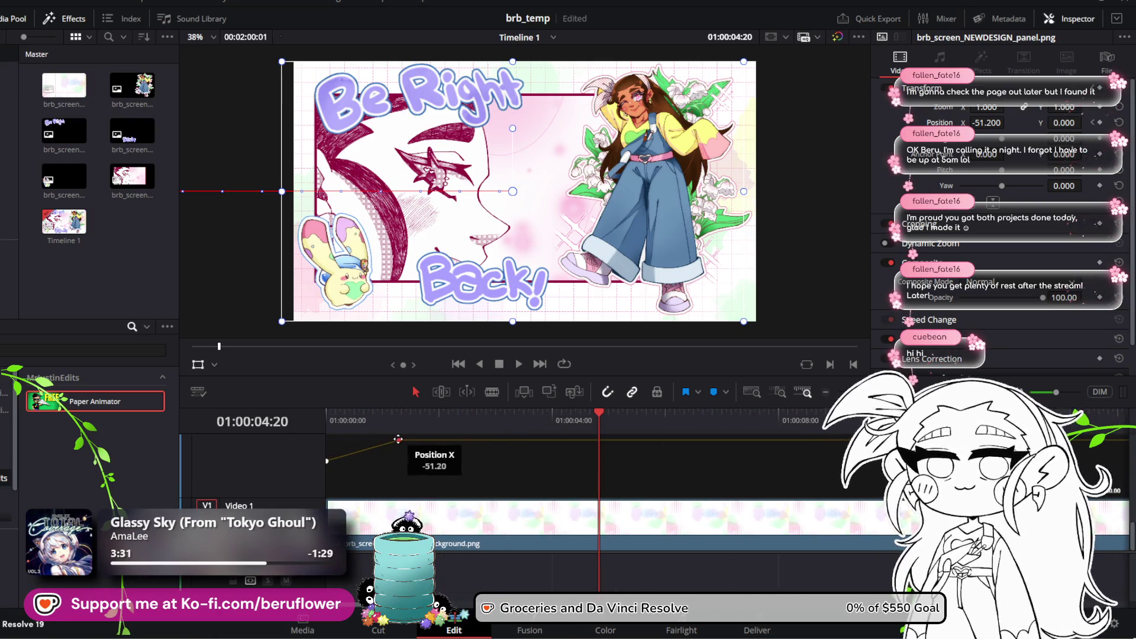
At 01:00:01:09, key the panel's Position X and drag it to -85.333 in the curve editor
{"action": "key", "text": "space"}
{"action": "key", "text": "space"}
{"action": "mouse_move", "coordinate": [427, 414]}
{"action": "left_mouse_down"}
{"action": "mouse_move", "coordinate": [310, 428]}
{"action": "mouse_move", "coordinate": [349, 438]}
{"action": "mouse_move", "coordinate": [376, 409]}
{"action": "mouse_move", "coordinate": [413, 407]}
{"action": "left_mouse_up"}
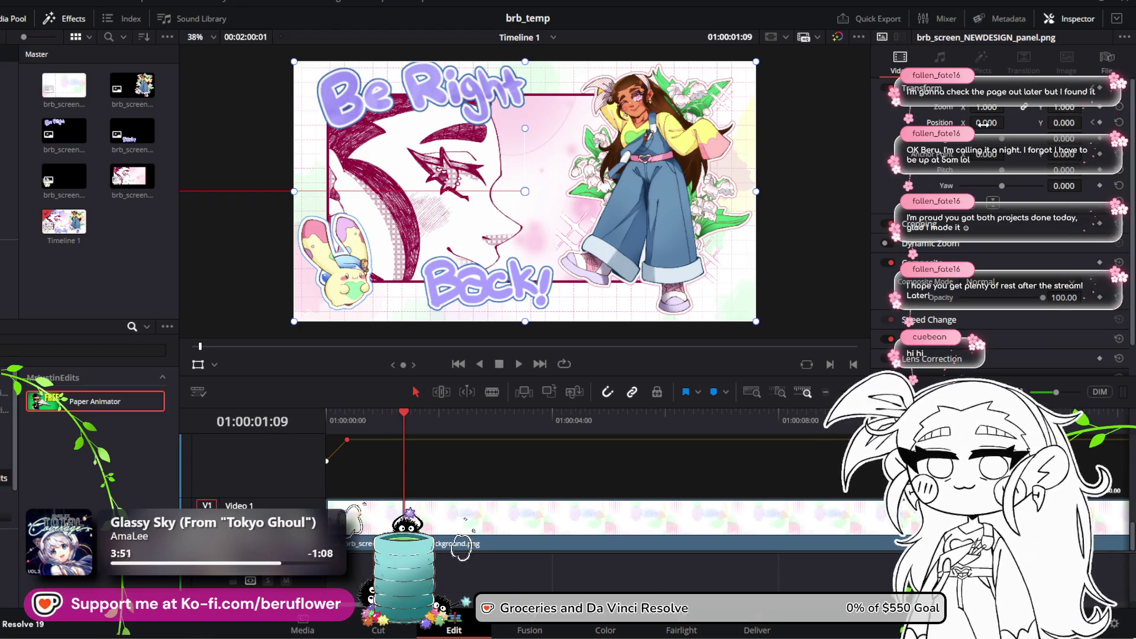
{"action": "left_click_drag", "start_coordinate": [986, 122], "coordinate": [1007, 122]}
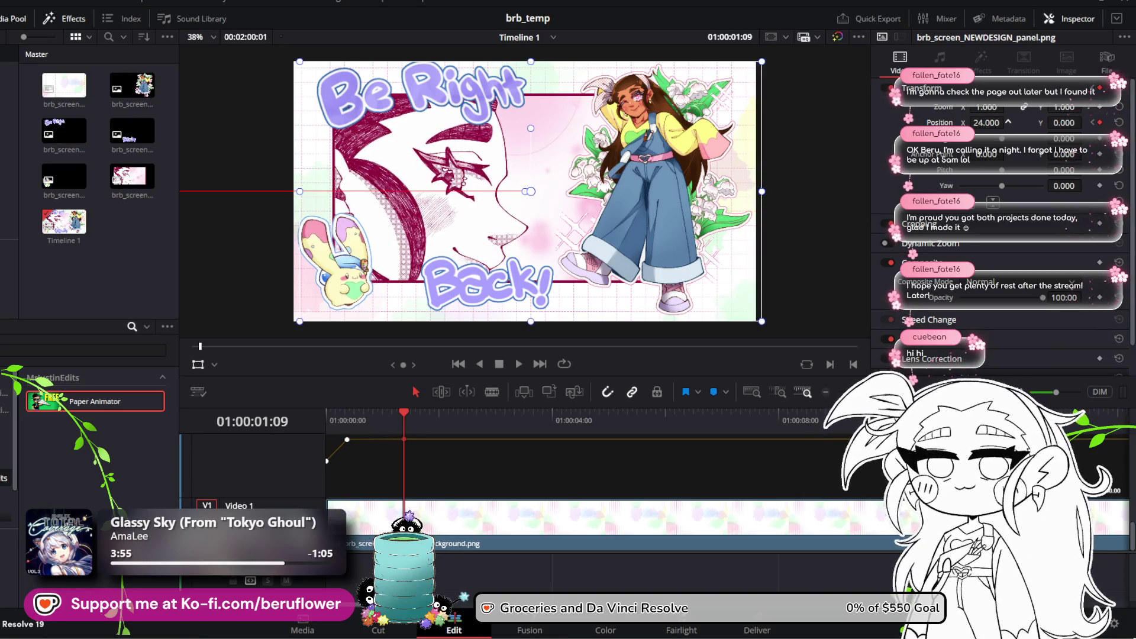
{"action": "left_click_drag", "start_coordinate": [1007, 122], "coordinate": [1009, 121]}
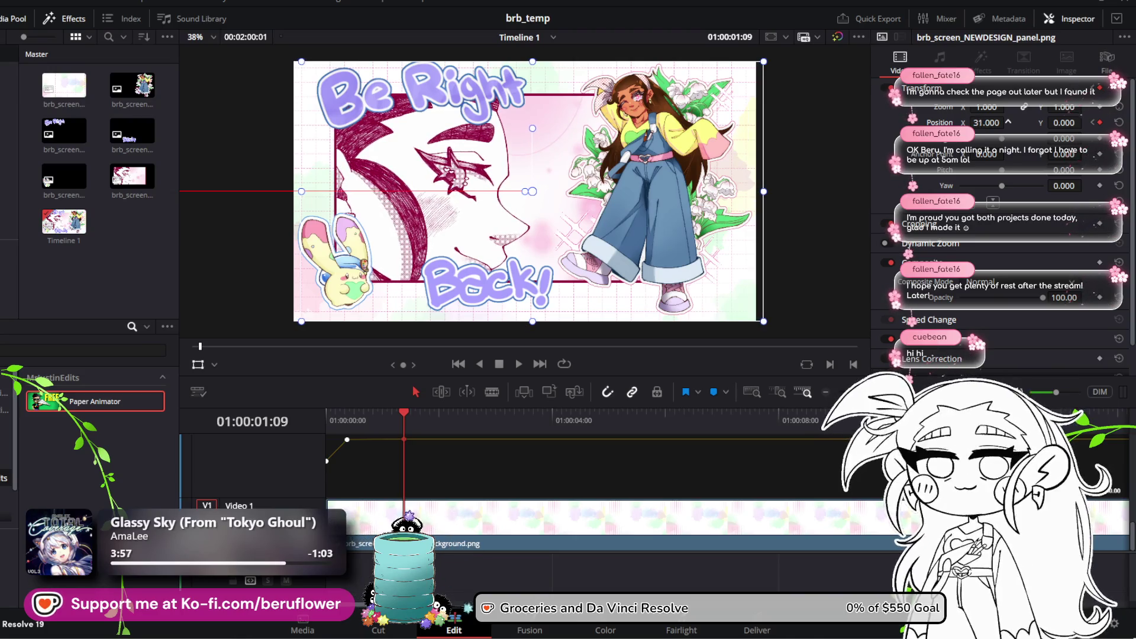
{"action": "mouse_move", "coordinate": [402, 436]}
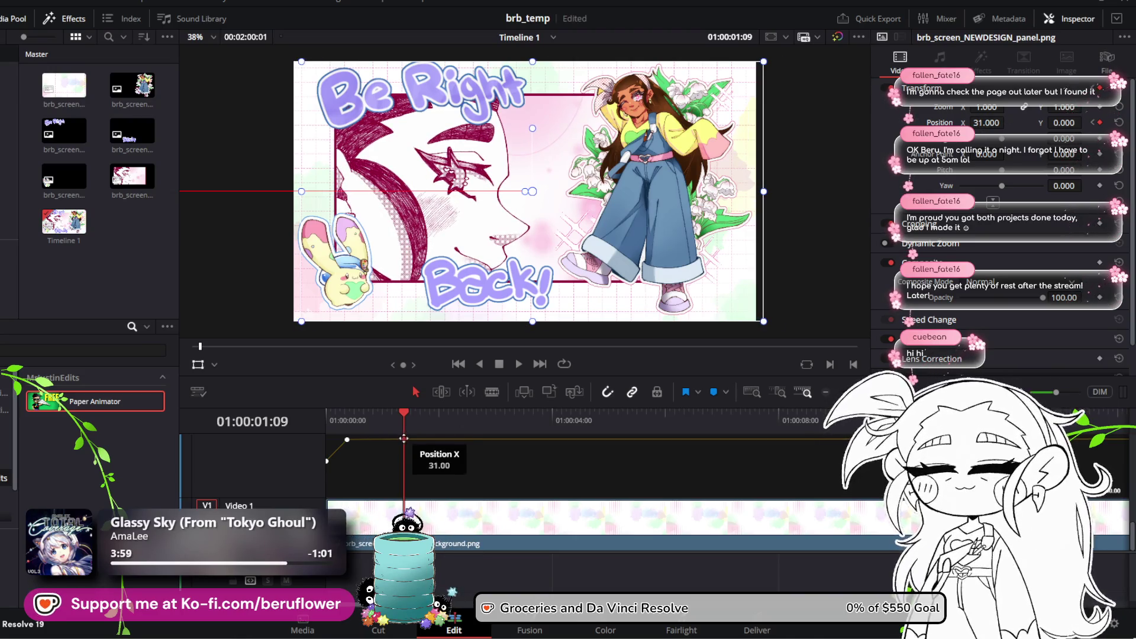
{"action": "left_click_drag", "start_coordinate": [403, 438], "coordinate": [374, 438]}
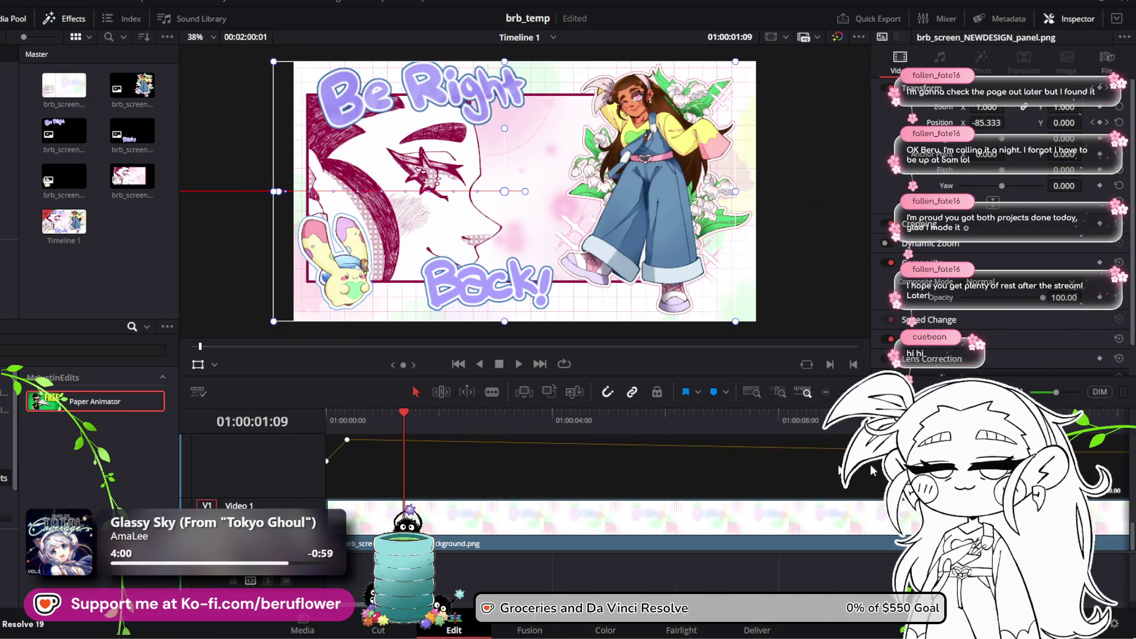
{"action": "scroll", "coordinate": [462, 549], "scroll_direction": "right", "scroll_amount": 5}
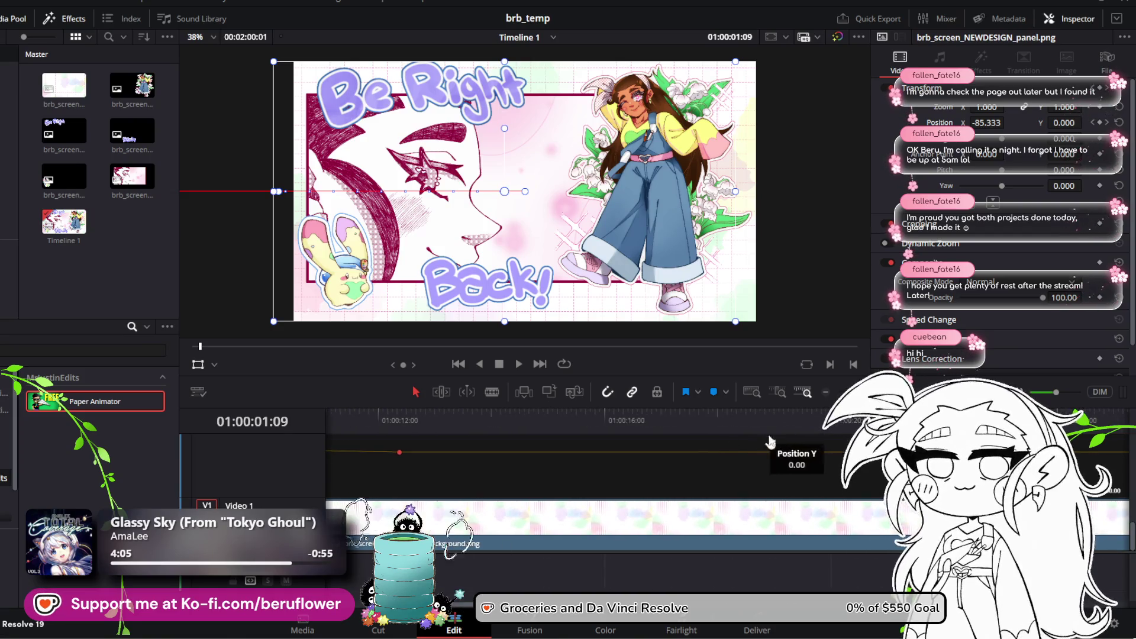
{"action": "scroll", "coordinate": [793, 456], "scroll_direction": "down", "scroll_amount": 5}
{"action": "scroll", "coordinate": [472, 451], "scroll_direction": "up", "scroll_amount": 3}
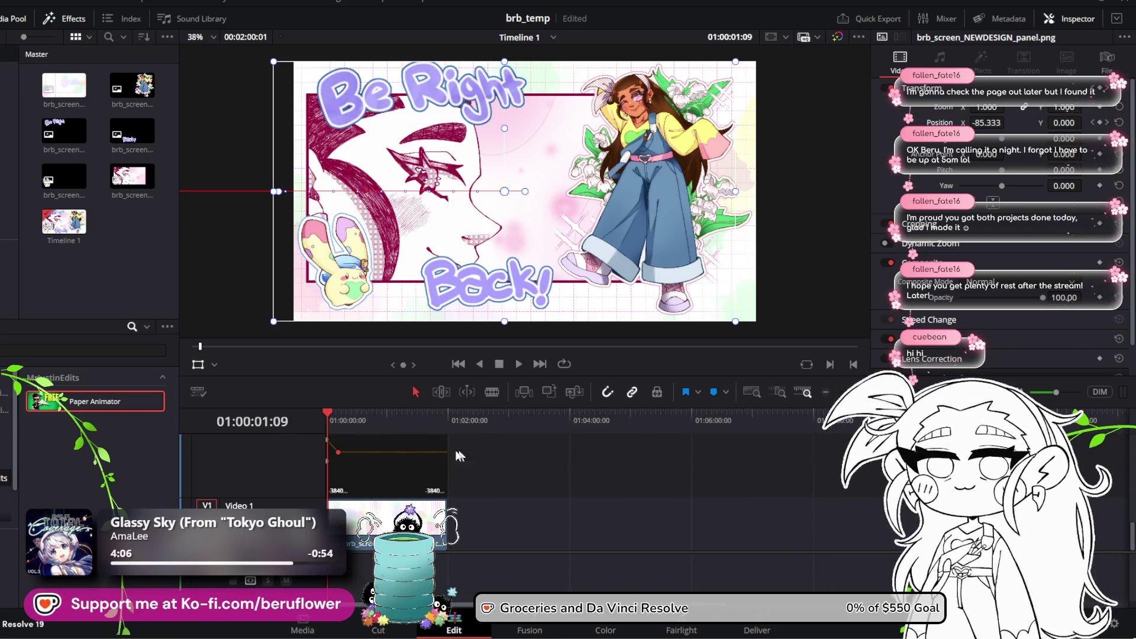
Move the last Position X keyframe to the clip's end, -102.4 at 01:02:00:01, and play it
{"action": "left_click_drag", "start_coordinate": [339, 453], "coordinate": [465, 441]}
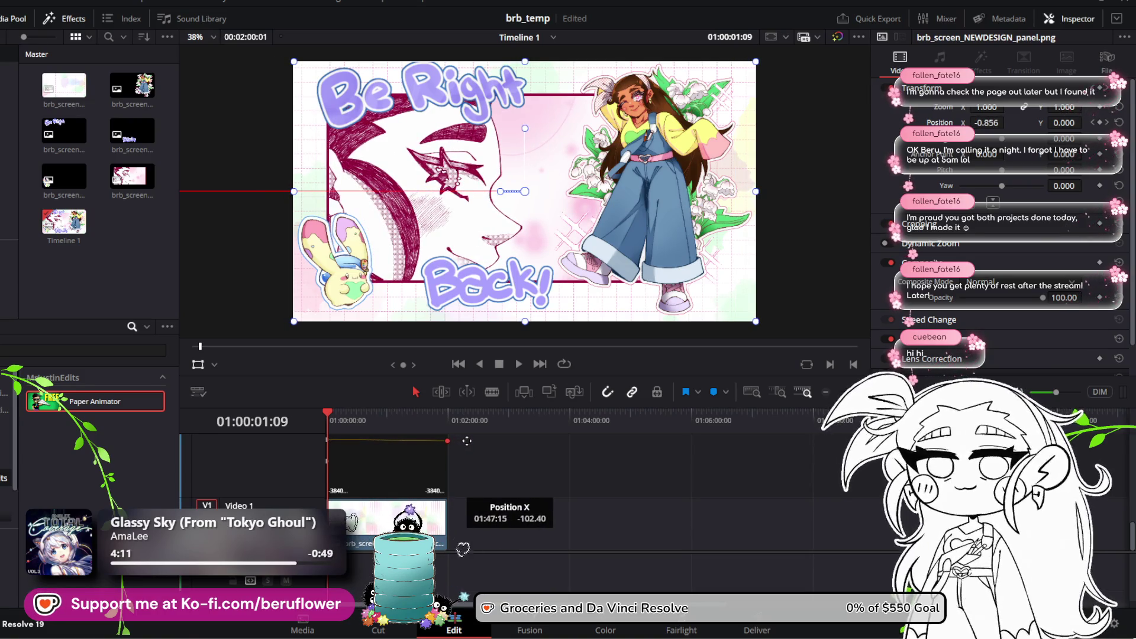
{"action": "mouse_move", "coordinate": [329, 417]}
{"action": "left_mouse_down"}
{"action": "mouse_move", "coordinate": [363, 417]}
{"action": "mouse_move", "coordinate": [325, 418]}
{"action": "left_mouse_up"}
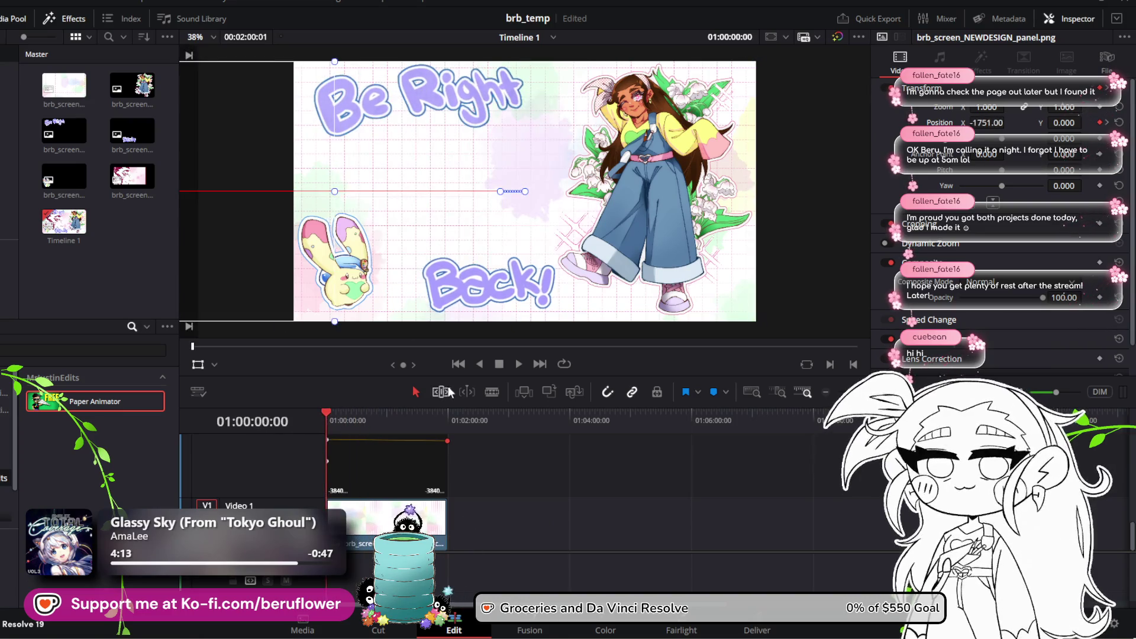
{"action": "left_click", "coordinate": [524, 364]}
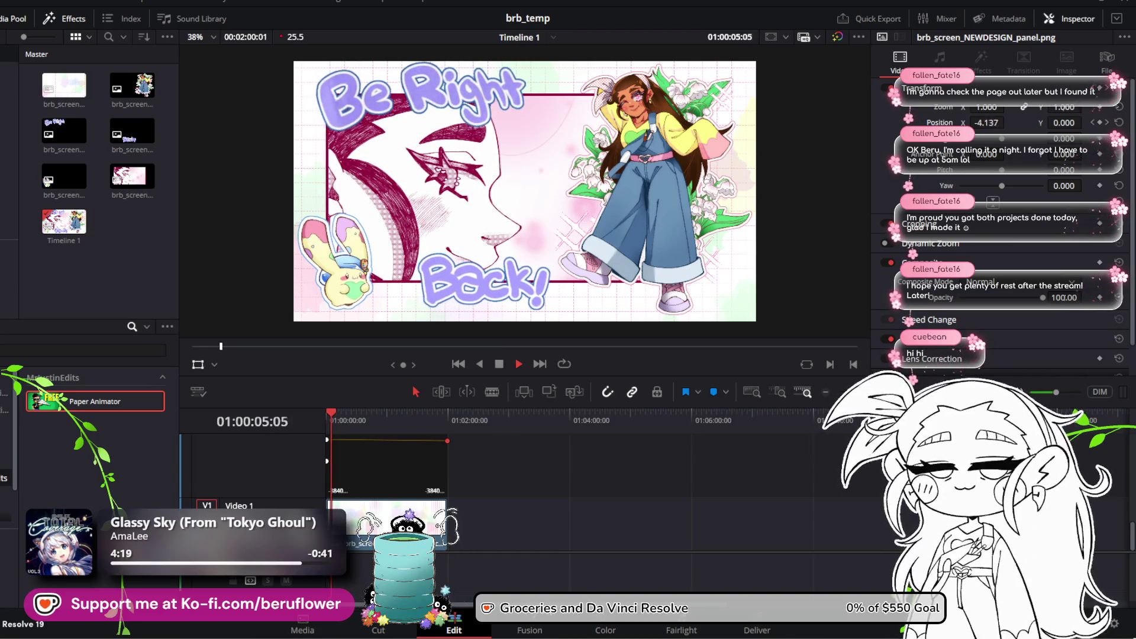
Reselect the panel clip and scrub to its final frame to check the slow drift
{"action": "left_click", "coordinate": [518, 542]}
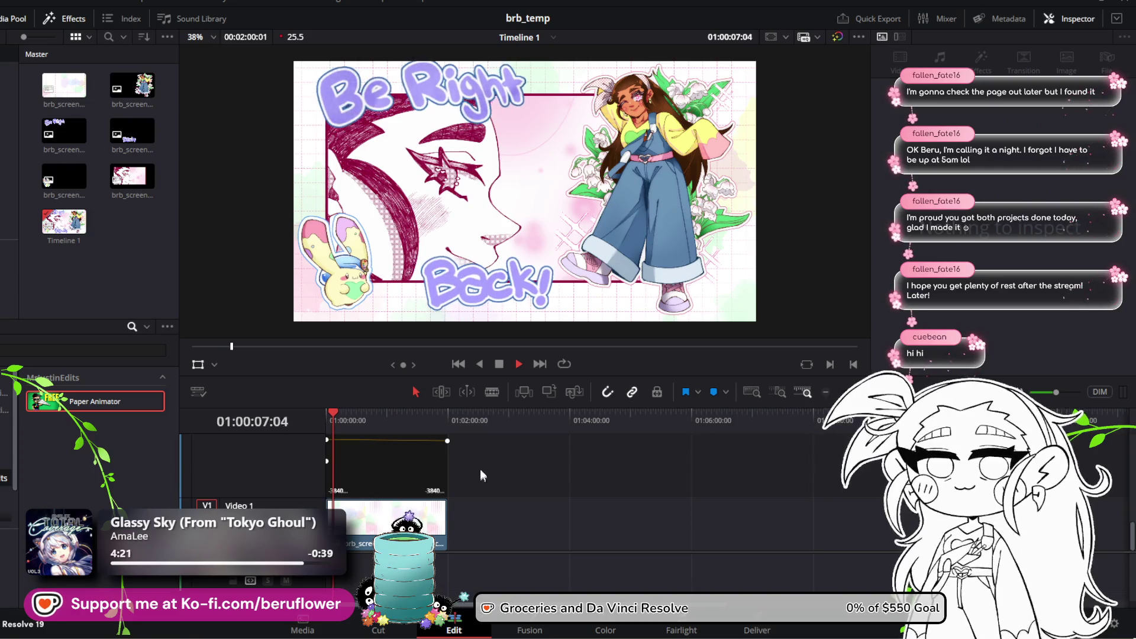
{"action": "scroll", "coordinate": [480, 472], "scroll_direction": "up", "scroll_amount": 3}
{"action": "scroll", "coordinate": [479, 471], "scroll_direction": "up", "scroll_amount": 2}
{"action": "scroll", "coordinate": [479, 471], "scroll_direction": "up", "scroll_amount": 2}
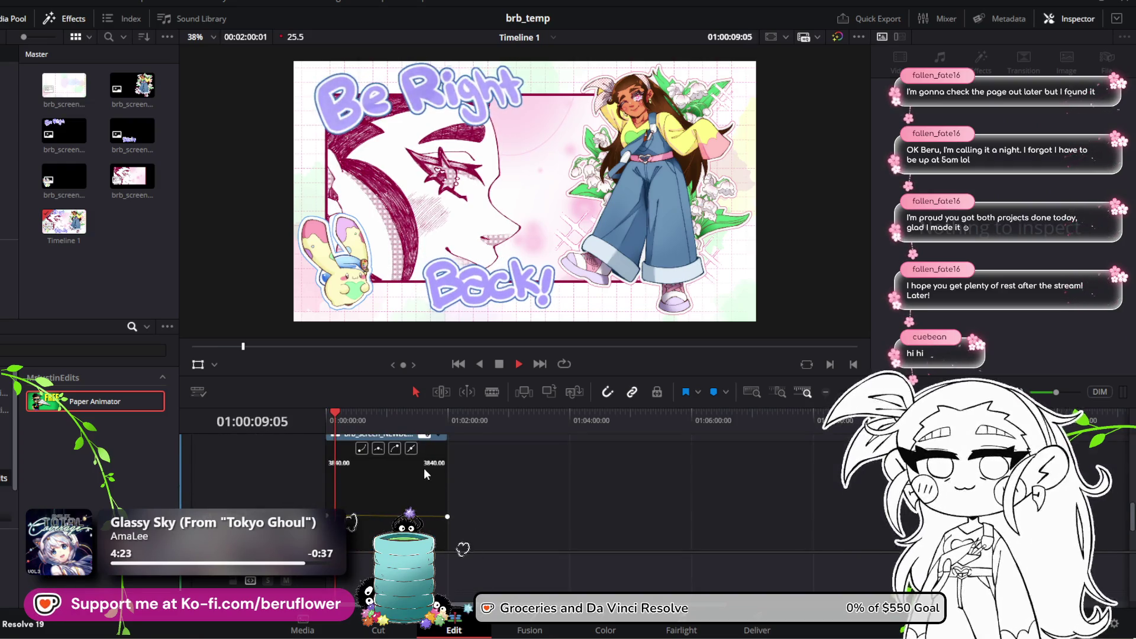
{"action": "left_click", "coordinate": [444, 517]}
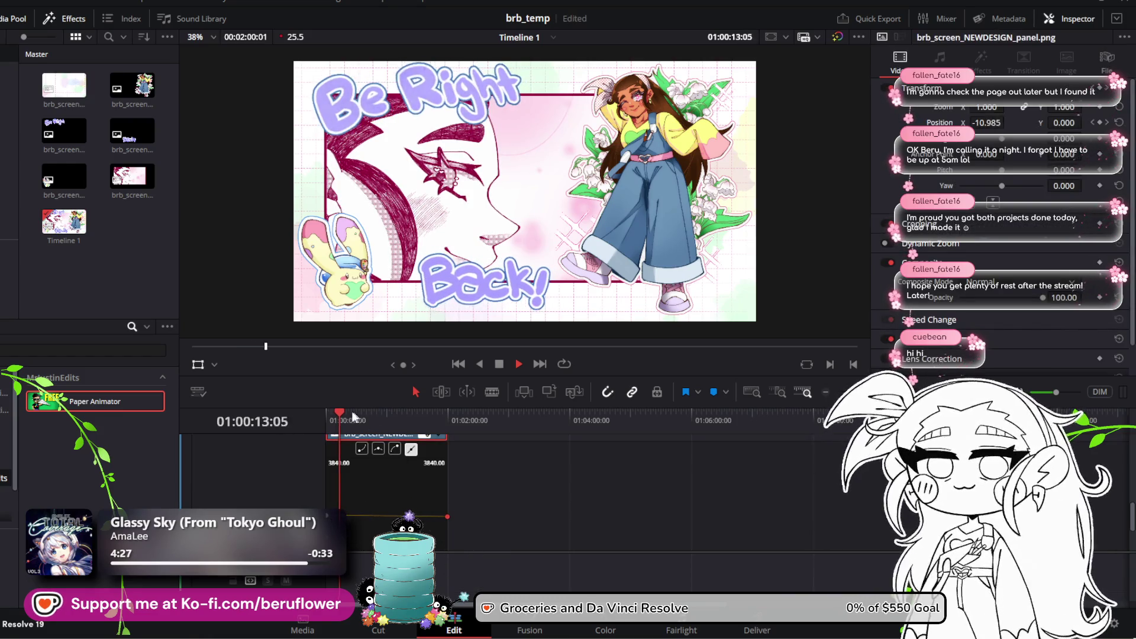
{"action": "left_click_drag", "start_coordinate": [342, 415], "coordinate": [455, 422]}
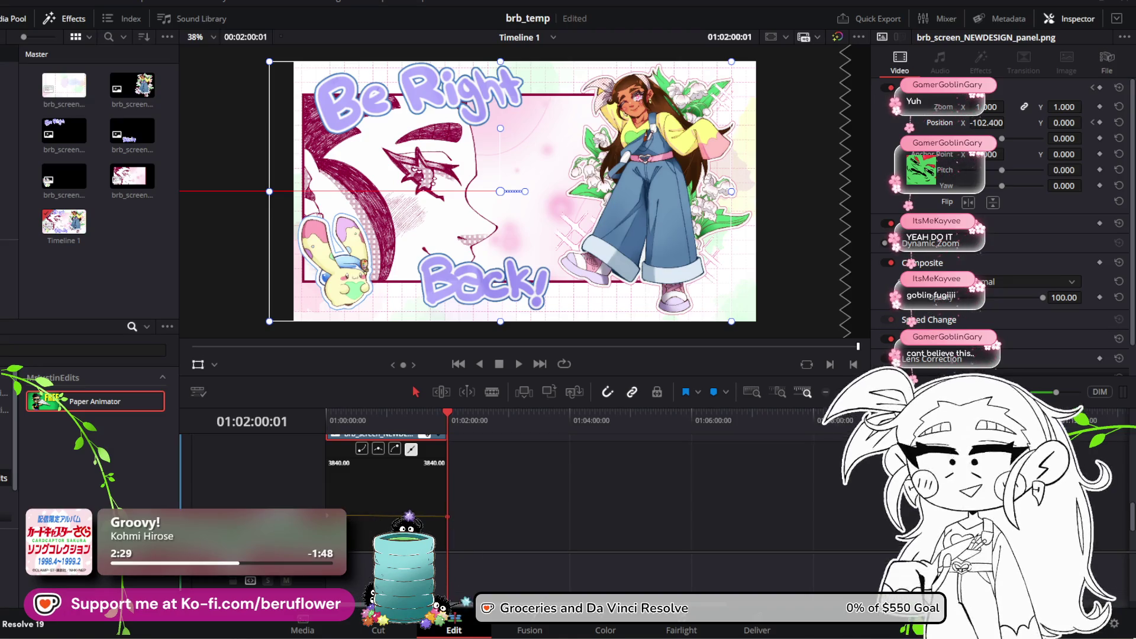
Open the startingsoon_illustration project from the recent projects list
{"action": "left_click", "coordinate": [36, 1]}
{"action": "mouse_move", "coordinate": [69, 27]}
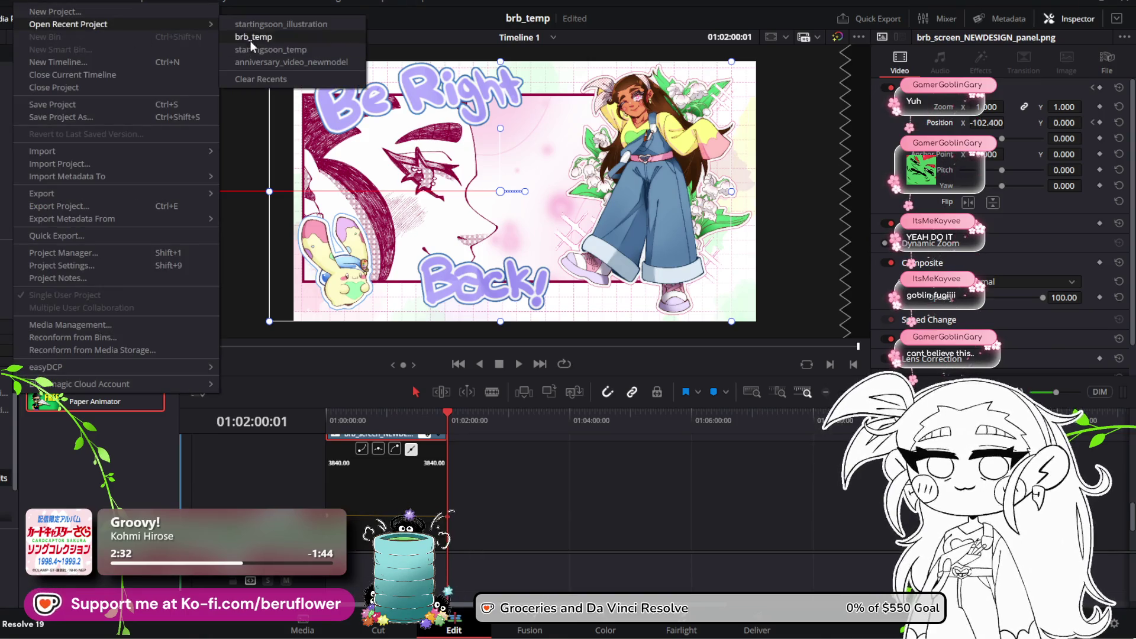
{"action": "left_click", "coordinate": [256, 24]}
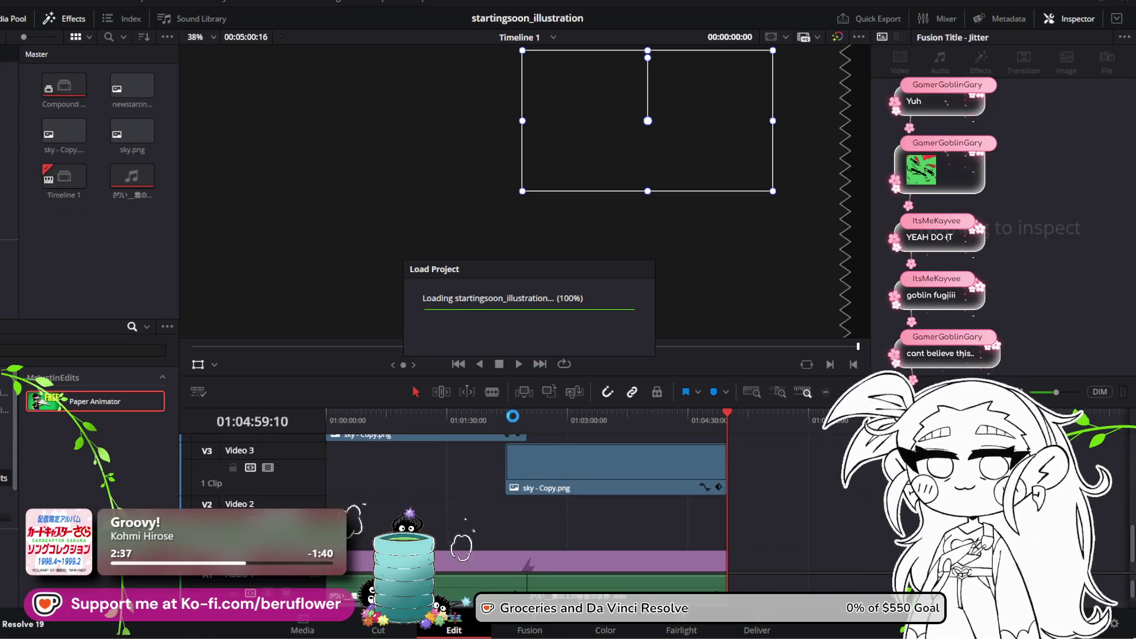
Play the Starting Soon animation from the timeline start for reference, then stop it
{"action": "left_click_drag", "start_coordinate": [513, 417], "coordinate": [296, 428]}
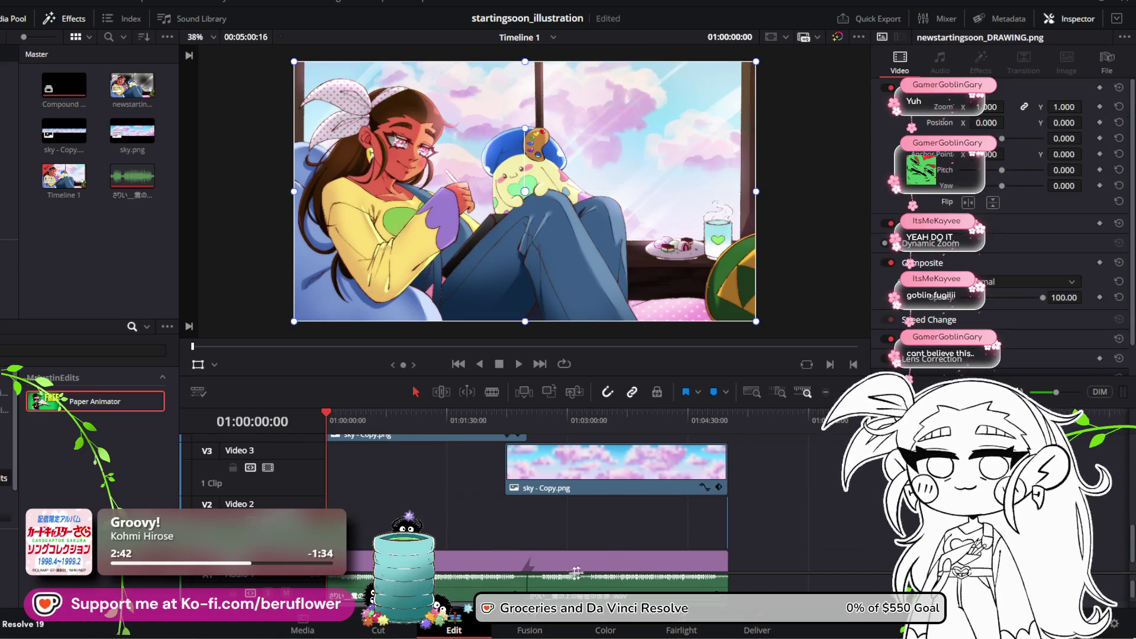
{"action": "scroll", "coordinate": [528, 565], "scroll_direction": "up", "scroll_amount": 1}
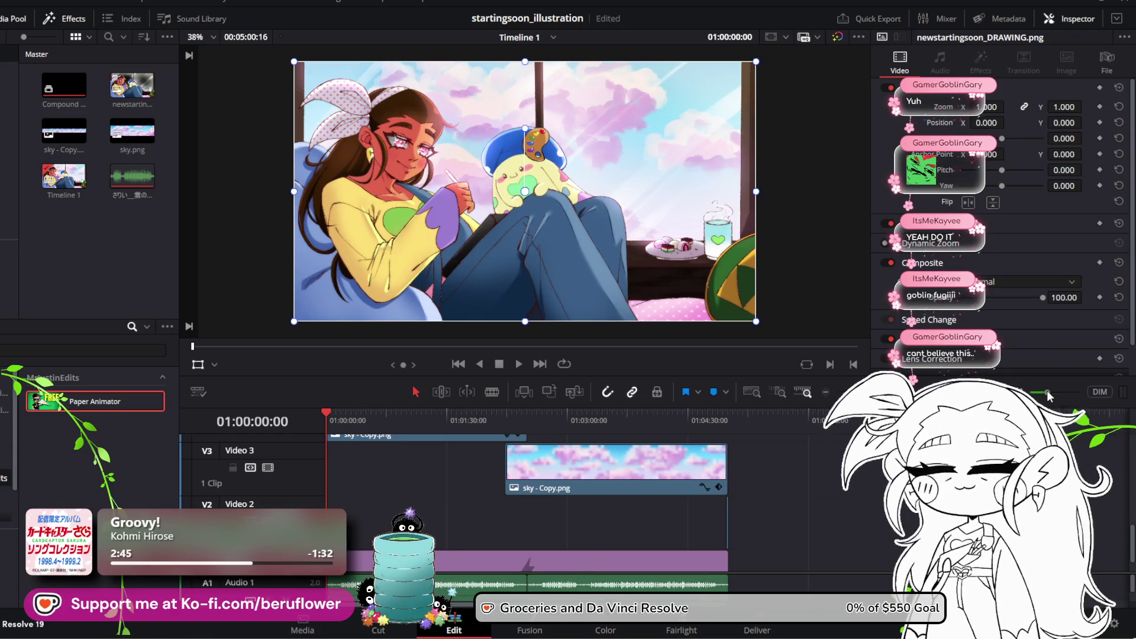
{"action": "left_click", "coordinate": [517, 364]}
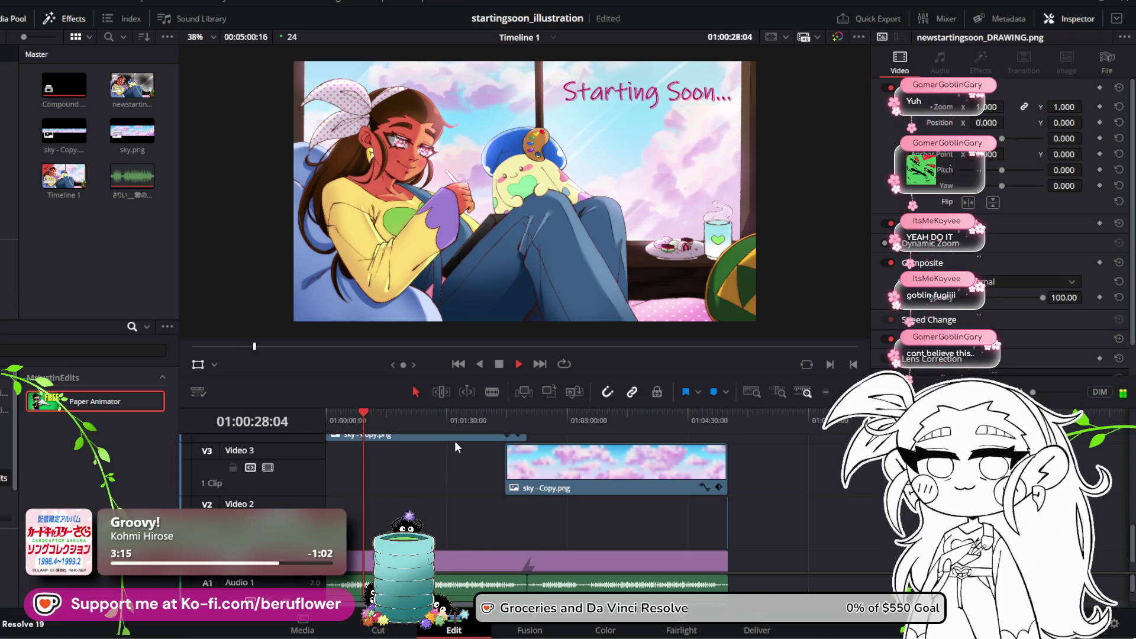
{"action": "left_click", "coordinate": [499, 364]}
{"action": "left_click", "coordinate": [12, 1]}
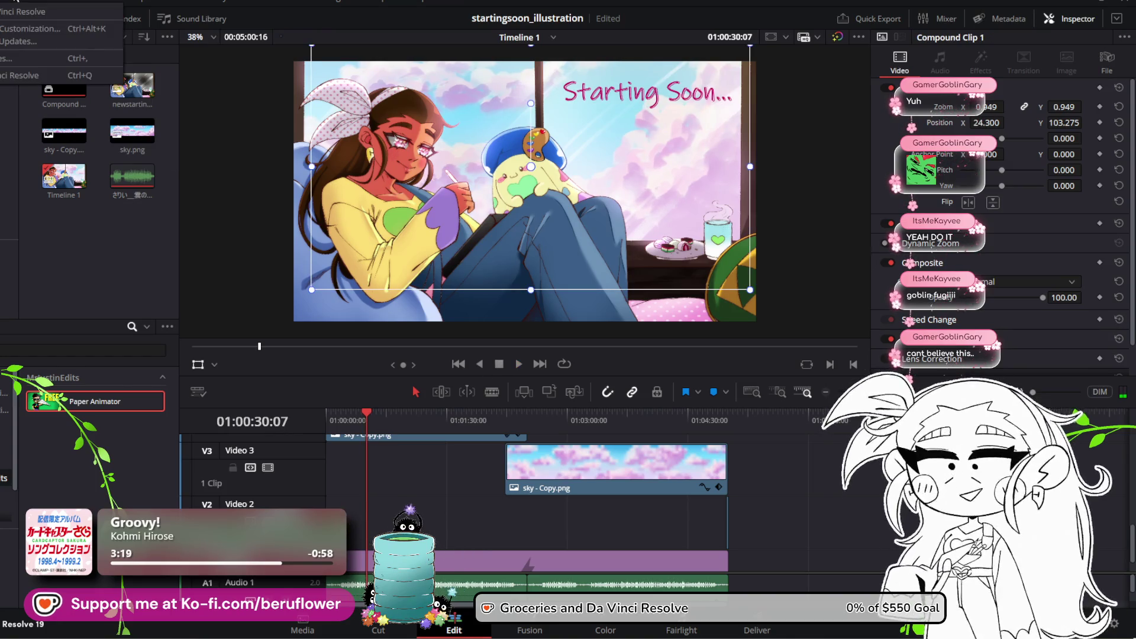
{"action": "mouse_move", "coordinate": [51, 24]}
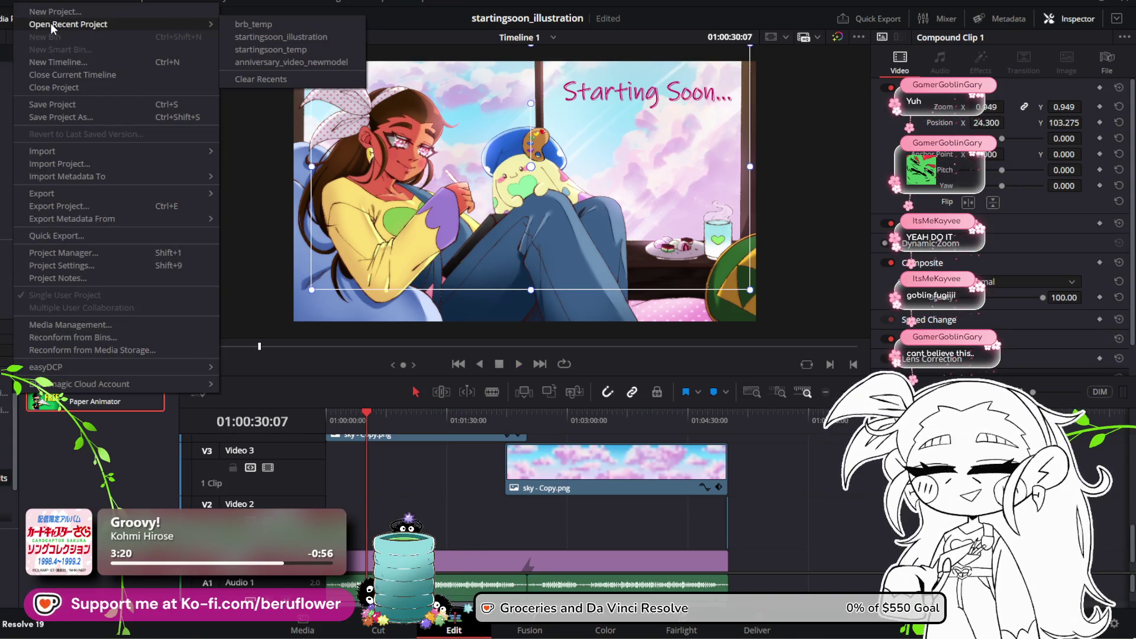
Reopen the brb_temp project with its Be Right Back timeline
{"action": "left_click", "coordinate": [254, 25]}
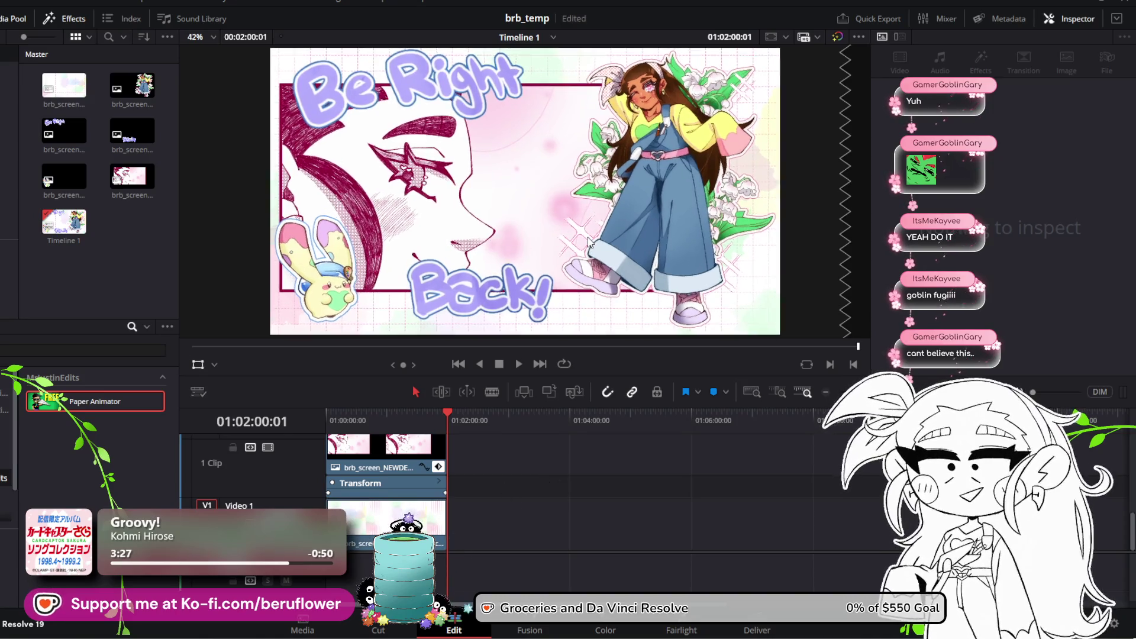
{"action": "scroll", "coordinate": [588, 242], "scroll_direction": "up", "scroll_amount": 1}
{"action": "scroll", "coordinate": [691, 126], "scroll_direction": "up", "scroll_amount": 2}
{"action": "scroll", "coordinate": [691, 126], "scroll_direction": "down", "scroll_amount": 2}
Scrub to an early frame and select the panel.png clip on the upper video track
{"action": "mouse_move", "coordinate": [442, 417]}
{"action": "left_mouse_down"}
{"action": "mouse_move", "coordinate": [337, 418]}
{"action": "mouse_move", "coordinate": [363, 419]}
{"action": "left_mouse_up"}
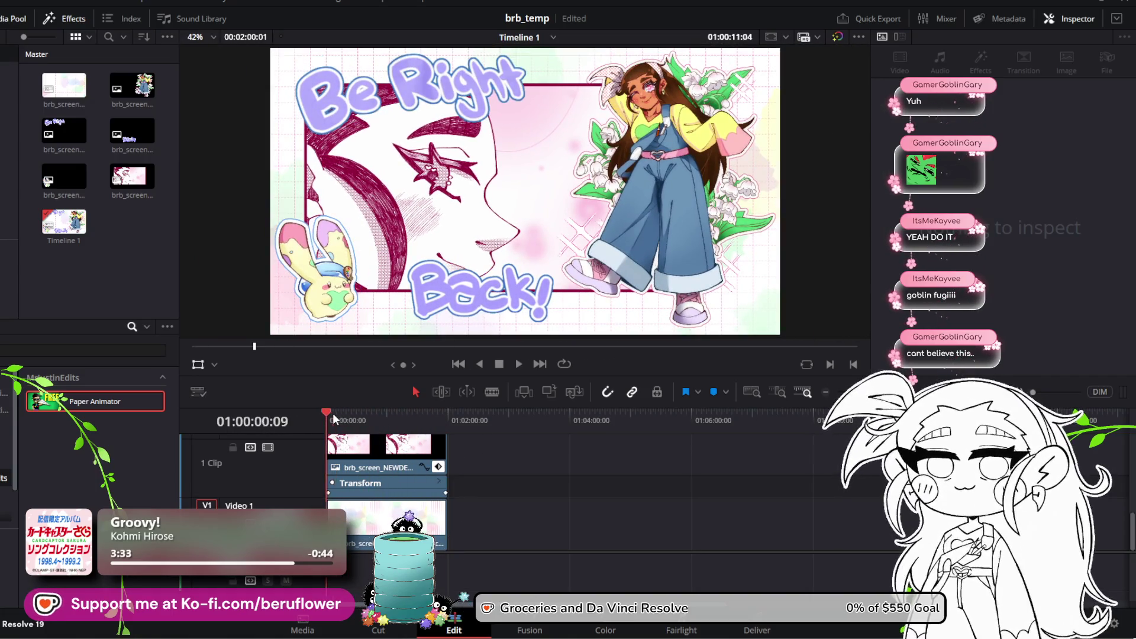
{"action": "left_click", "coordinate": [386, 460]}
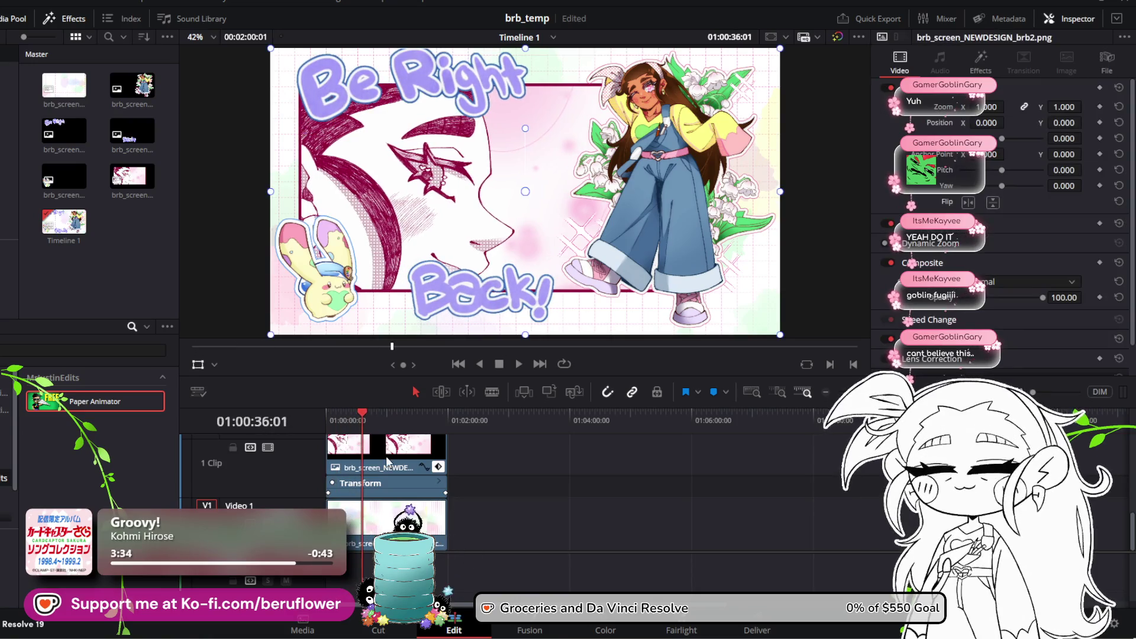
{"action": "left_click", "coordinate": [416, 484]}
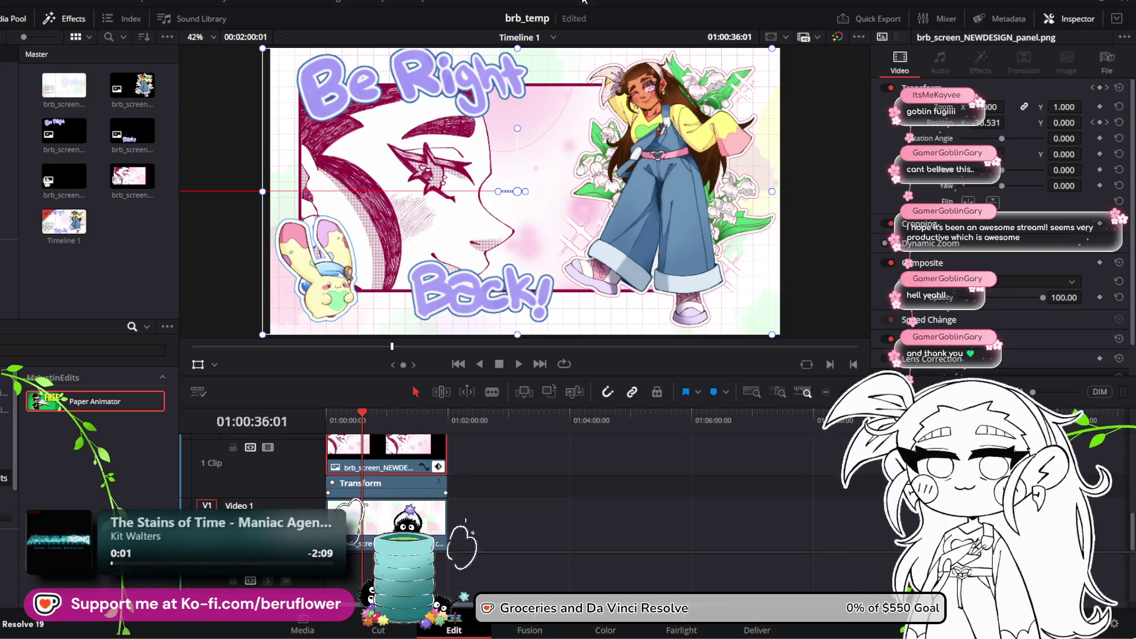
Return to the animation start and show the panel clip's Position X curve
{"action": "mouse_move", "coordinate": [361, 408]}
{"action": "left_mouse_down"}
{"action": "mouse_move", "coordinate": [306, 416]}
{"action": "mouse_move", "coordinate": [340, 417]}
{"action": "left_mouse_up"}
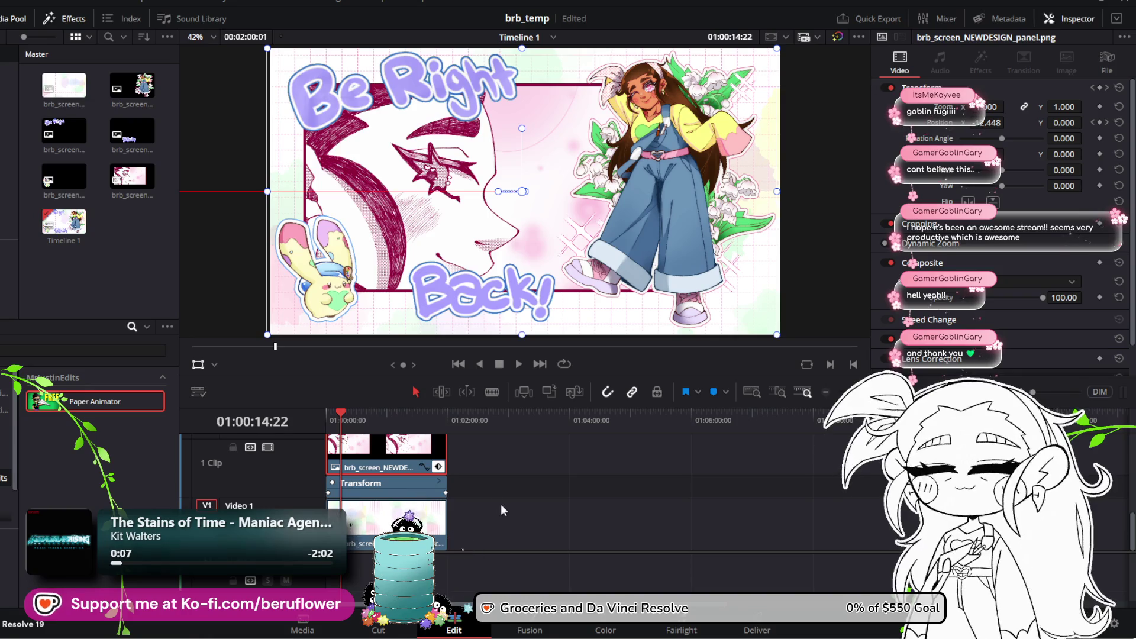
{"action": "left_click", "coordinate": [423, 467]}
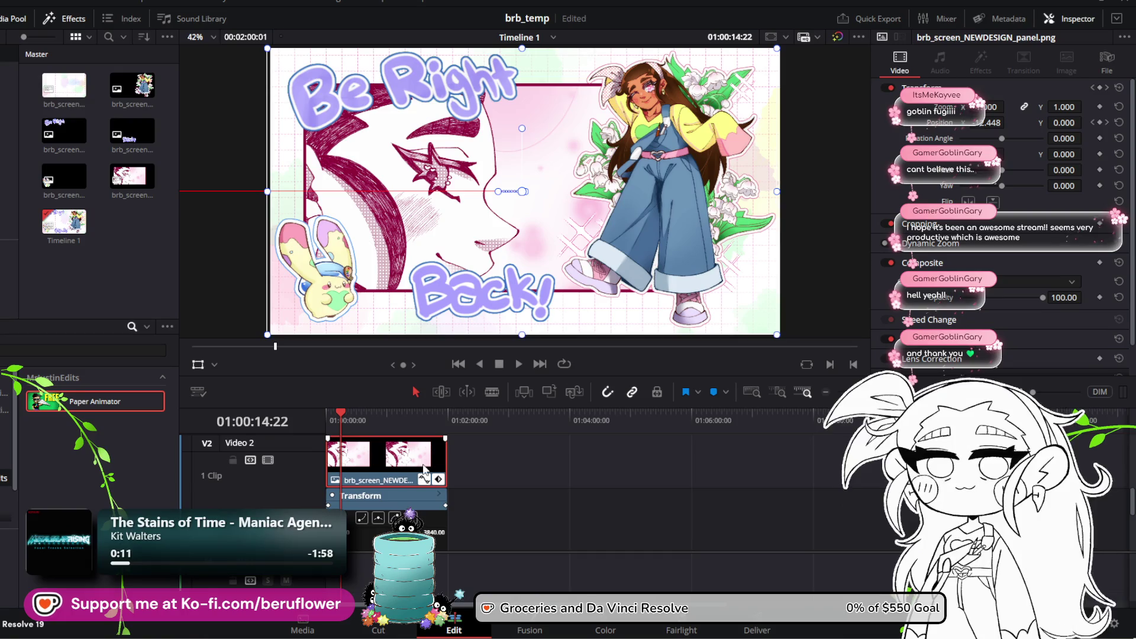
{"action": "scroll", "coordinate": [433, 503], "scroll_direction": "up", "scroll_amount": 3}
{"action": "scroll", "coordinate": [407, 473], "scroll_direction": "down", "scroll_amount": 3}
{"action": "scroll", "coordinate": [407, 490], "scroll_direction": "up", "scroll_amount": 3}
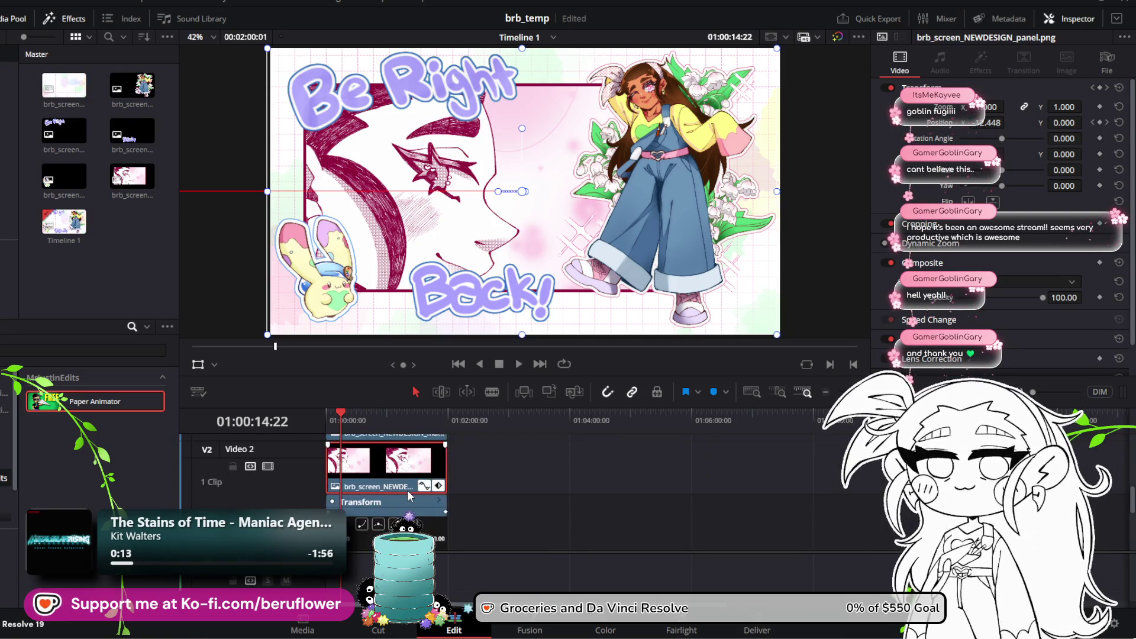
{"action": "scroll", "coordinate": [407, 503], "scroll_direction": "down", "scroll_amount": 3}
{"action": "scroll", "coordinate": [414, 508], "scroll_direction": "up", "scroll_amount": 3}
{"action": "scroll", "coordinate": [422, 512], "scroll_direction": "down", "scroll_amount": 3}
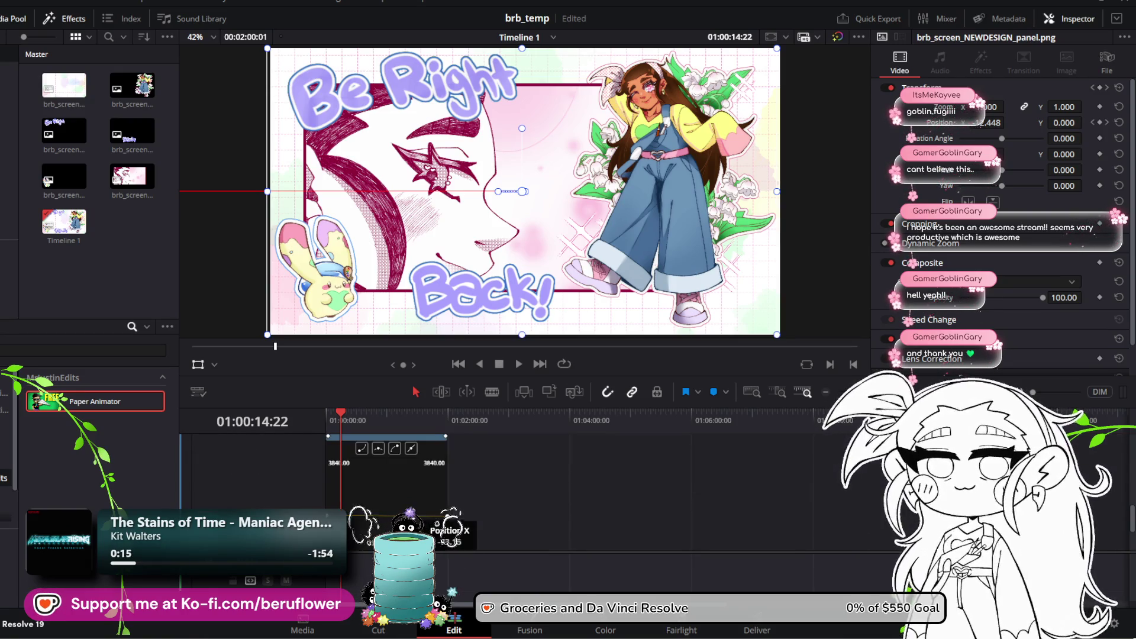
{"action": "scroll", "coordinate": [427, 515], "scroll_direction": "up", "scroll_amount": 3}
{"action": "scroll", "coordinate": [427, 515], "scroll_direction": "down", "scroll_amount": 3}
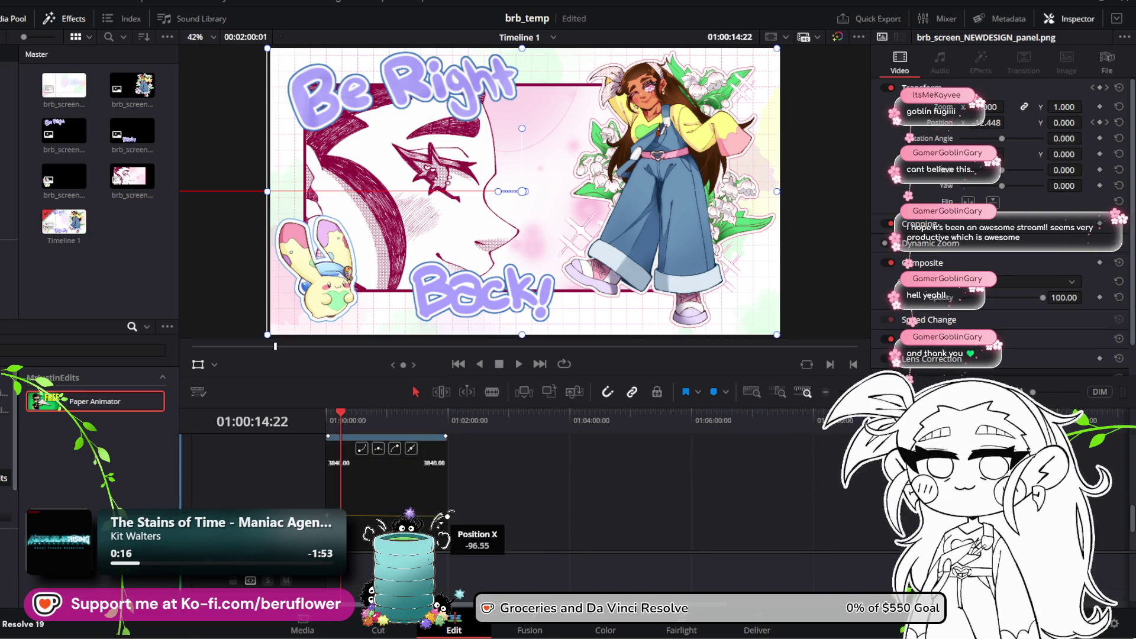
Shift the Position X keyframe earlier in time, then drag the end keyframe's value down
{"action": "left_click", "coordinate": [447, 515]}
{"action": "left_click_drag", "start_coordinate": [446, 516], "coordinate": [351, 516]}
{"action": "left_click_drag", "start_coordinate": [338, 408], "coordinate": [360, 418]}
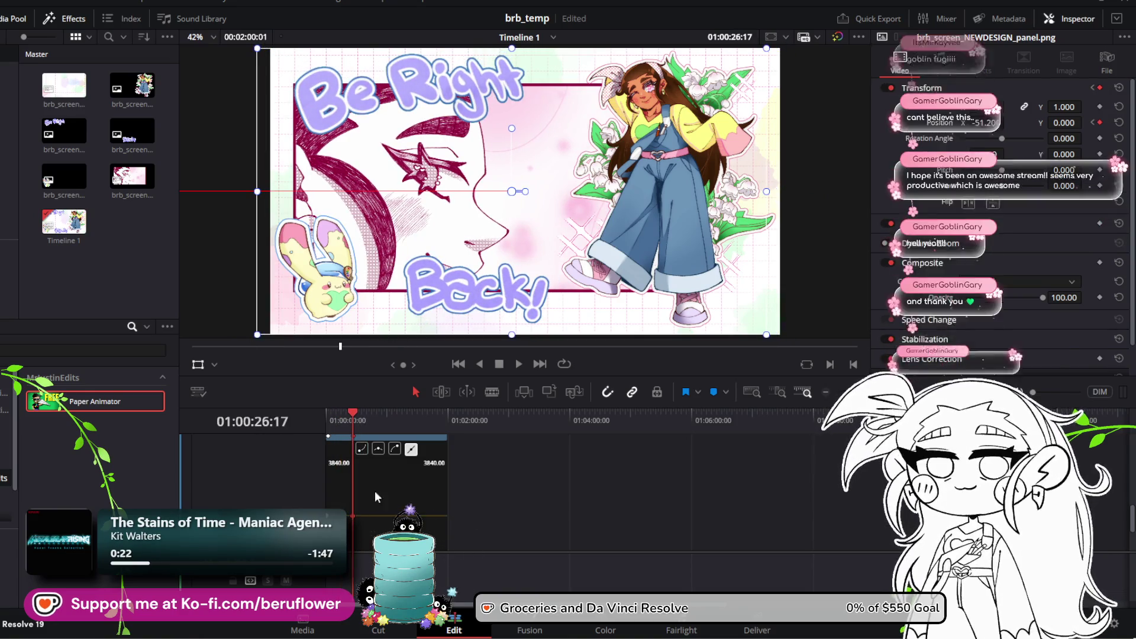
{"action": "left_click_drag", "start_coordinate": [445, 468], "coordinate": [445, 513]}
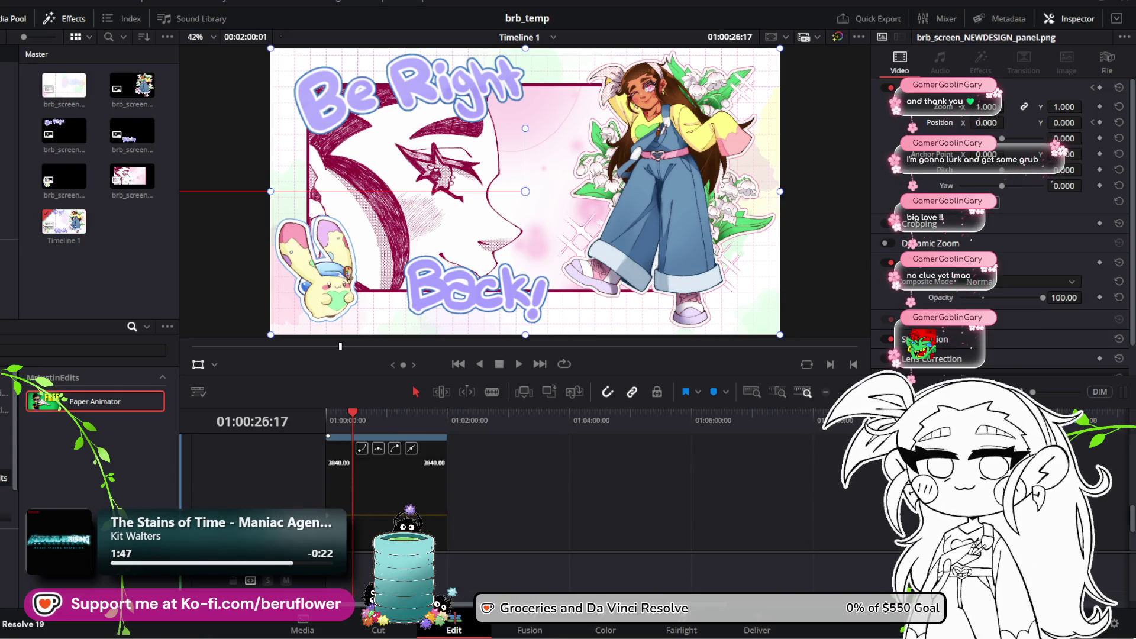
At 01:02:00:01, set the panel's Position X to 138, undoing an accidental 1.200 zoom
{"action": "mouse_move", "coordinate": [352, 417]}
{"action": "left_mouse_down"}
{"action": "mouse_move", "coordinate": [455, 424]}
{"action": "mouse_move", "coordinate": [383, 431]}
{"action": "left_mouse_up"}
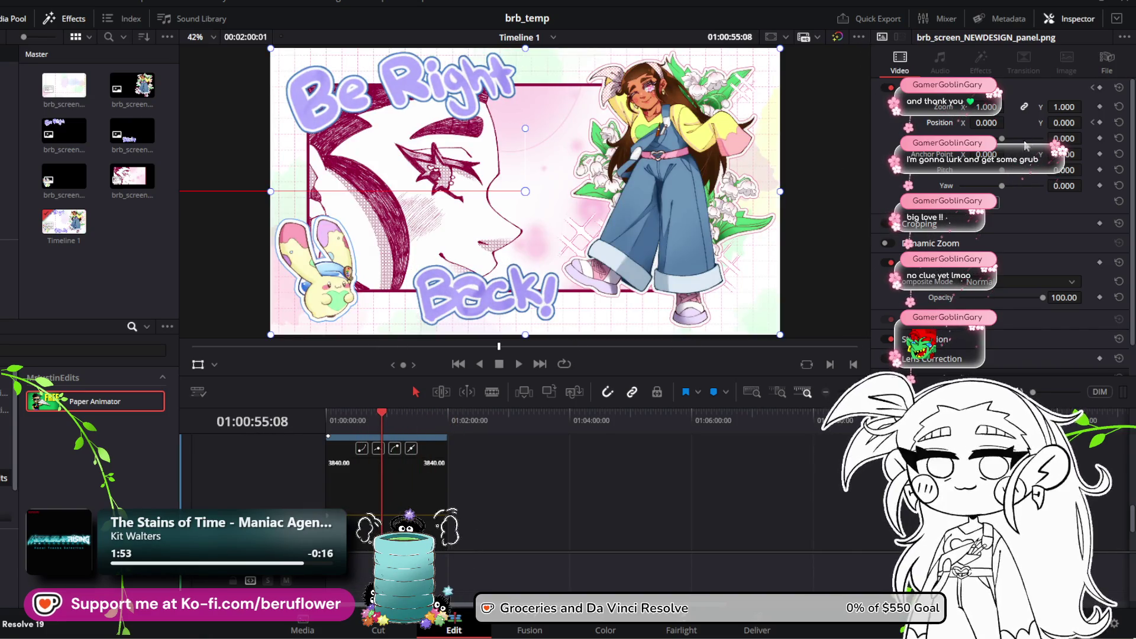
{"action": "left_click_drag", "start_coordinate": [386, 421], "coordinate": [448, 417]}
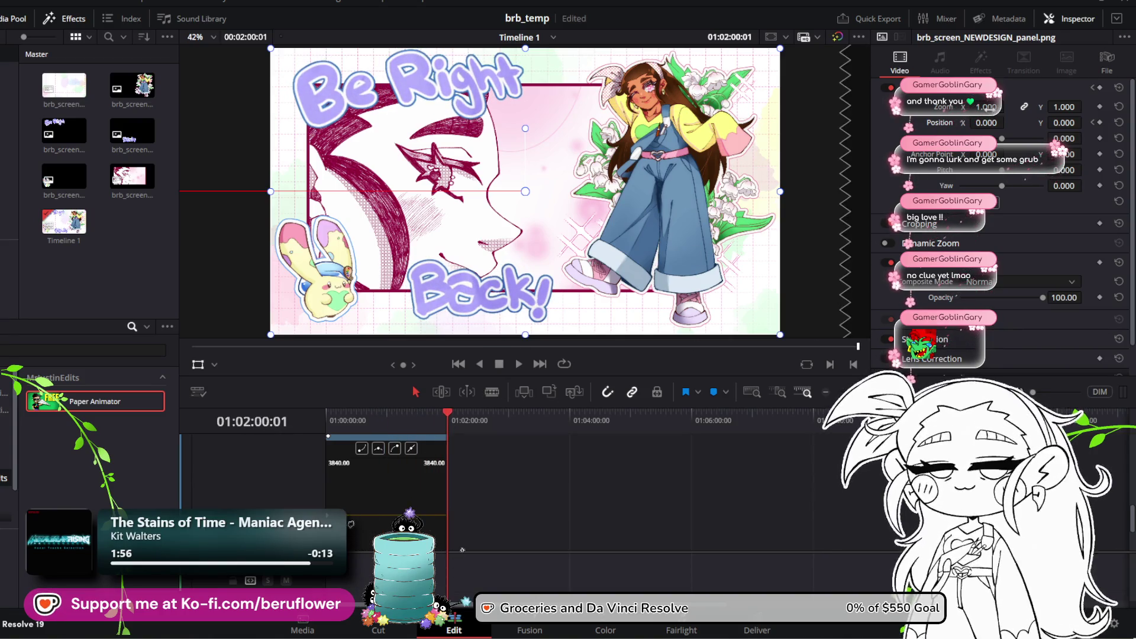
{"action": "left_click_drag", "start_coordinate": [985, 106], "coordinate": [1007, 107]}
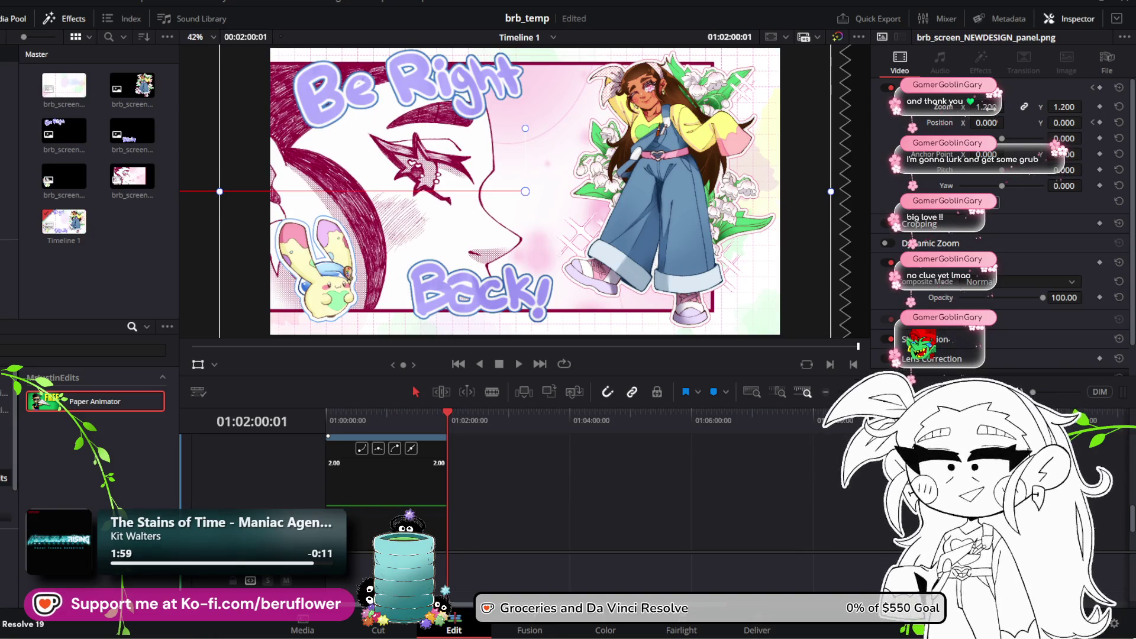
{"action": "key", "text": "ctrl+z"}
{"action": "left_click_drag", "start_coordinate": [525, 191], "coordinate": [562, 191]}
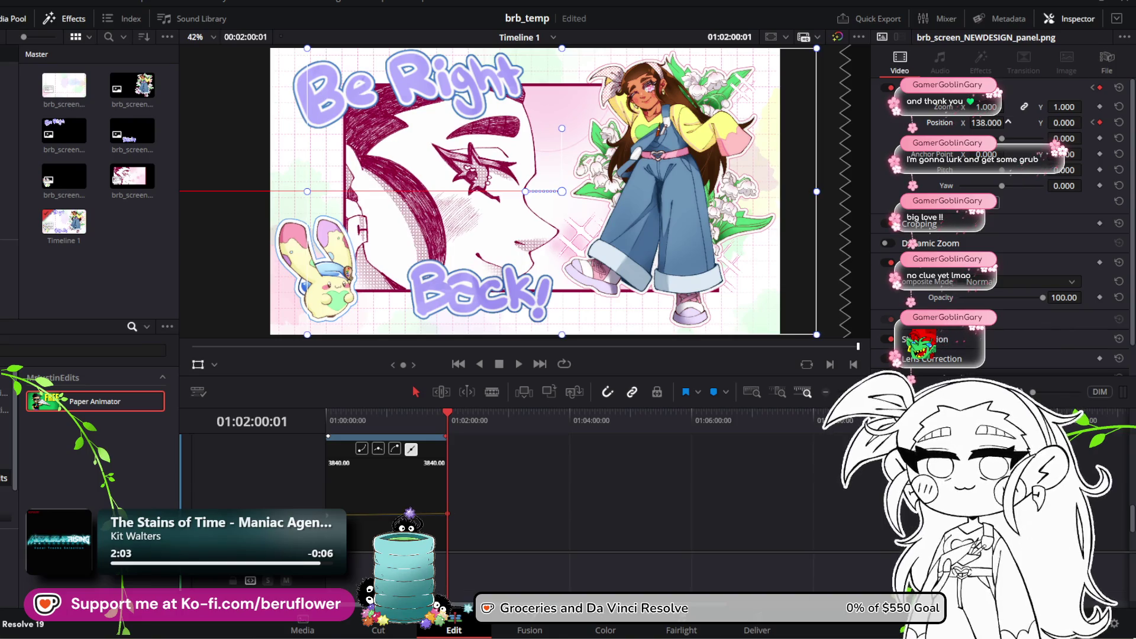
Replay the slide-in from the first frame, scrubbing to check the ending
{"action": "left_click_drag", "start_coordinate": [438, 414], "coordinate": [325, 421]}
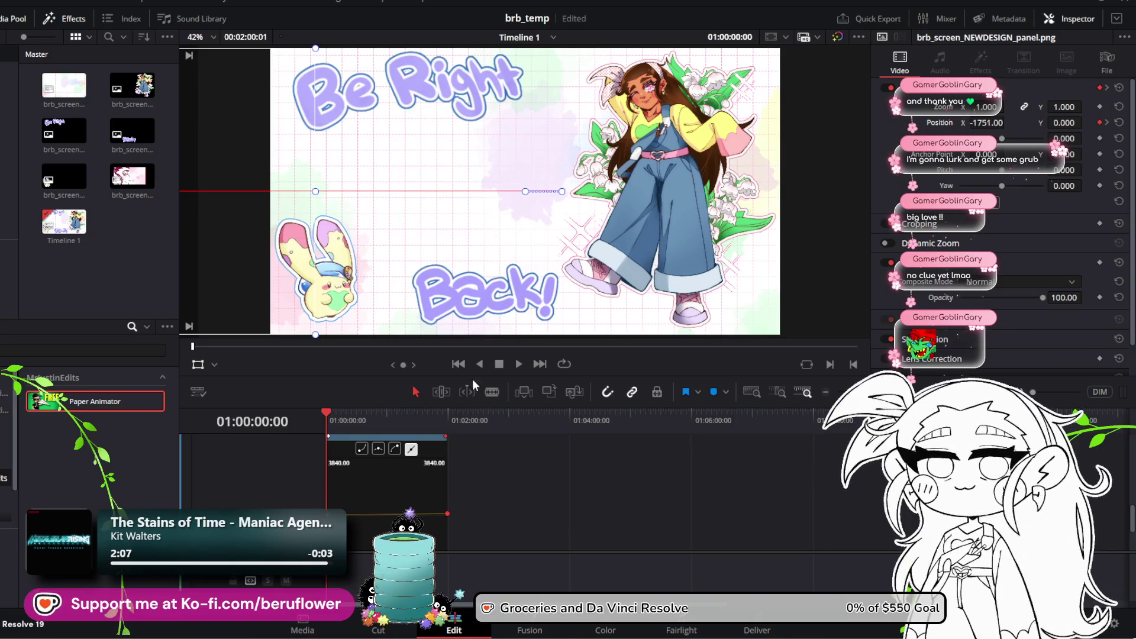
{"action": "left_click", "coordinate": [512, 364]}
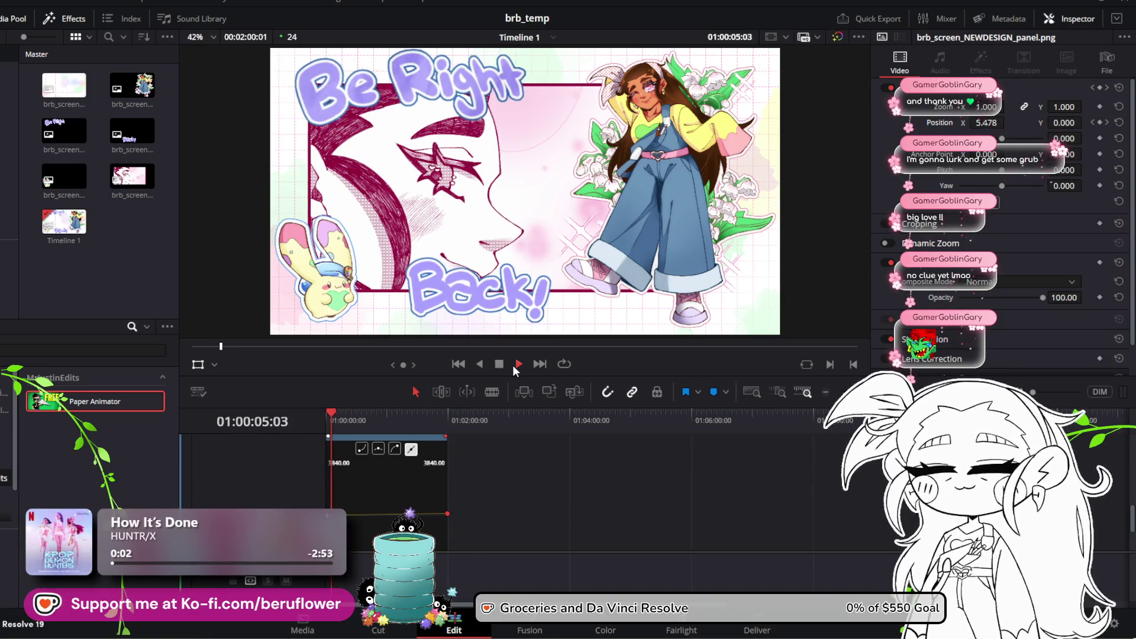
{"action": "left_click_drag", "start_coordinate": [335, 411], "coordinate": [401, 422]}
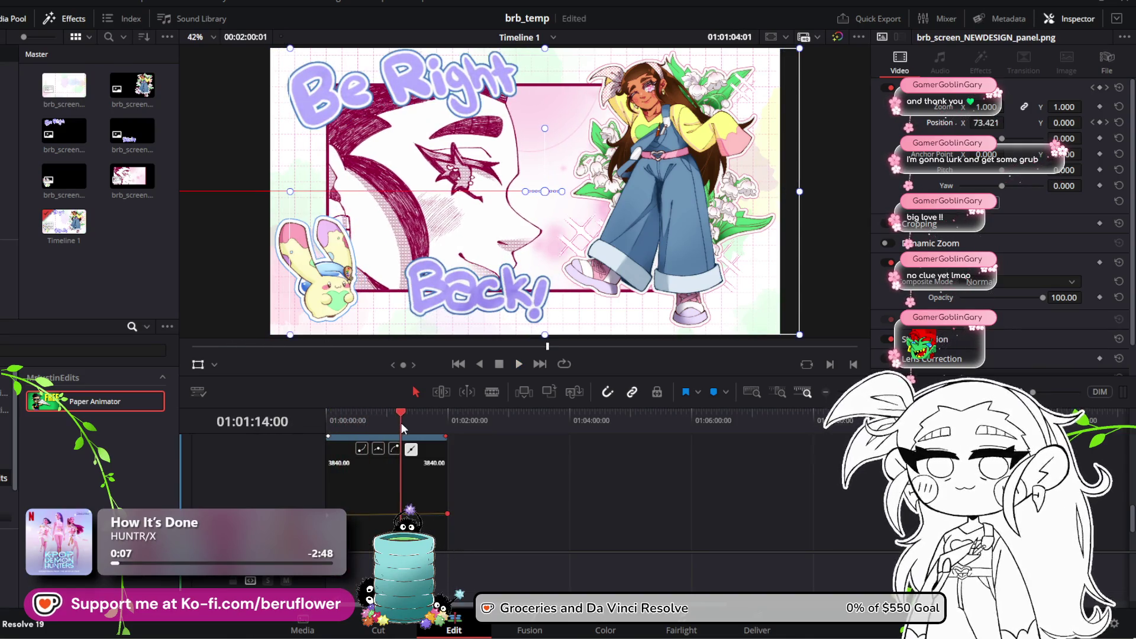
{"action": "key", "text": "space"}
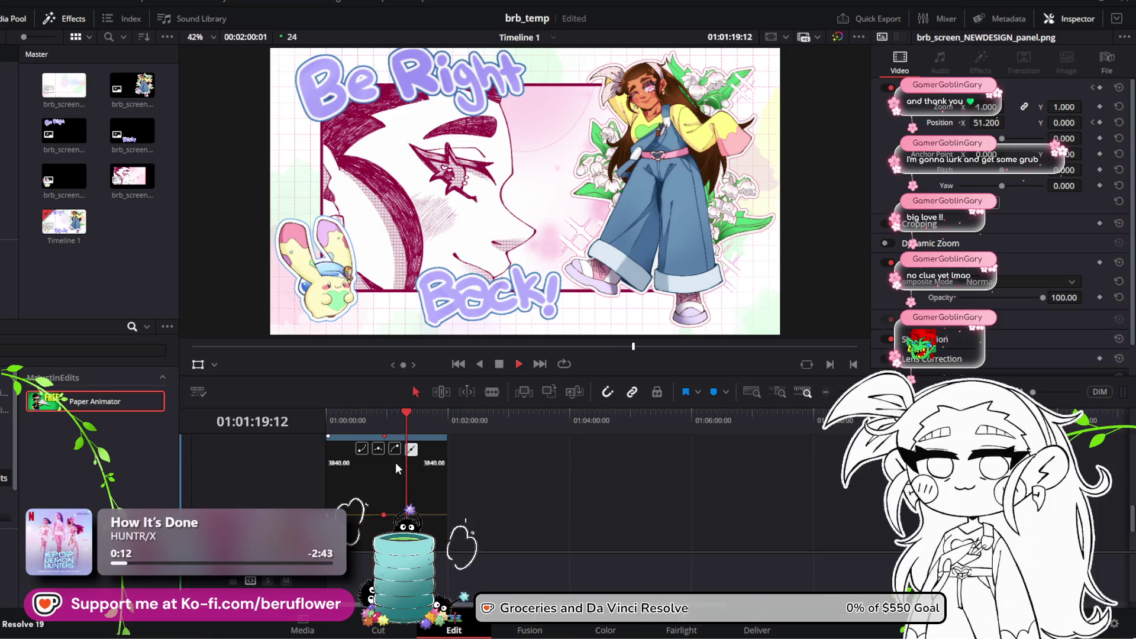
{"action": "left_click_drag", "start_coordinate": [404, 412], "coordinate": [327, 427]}
{"action": "key", "text": "space"}
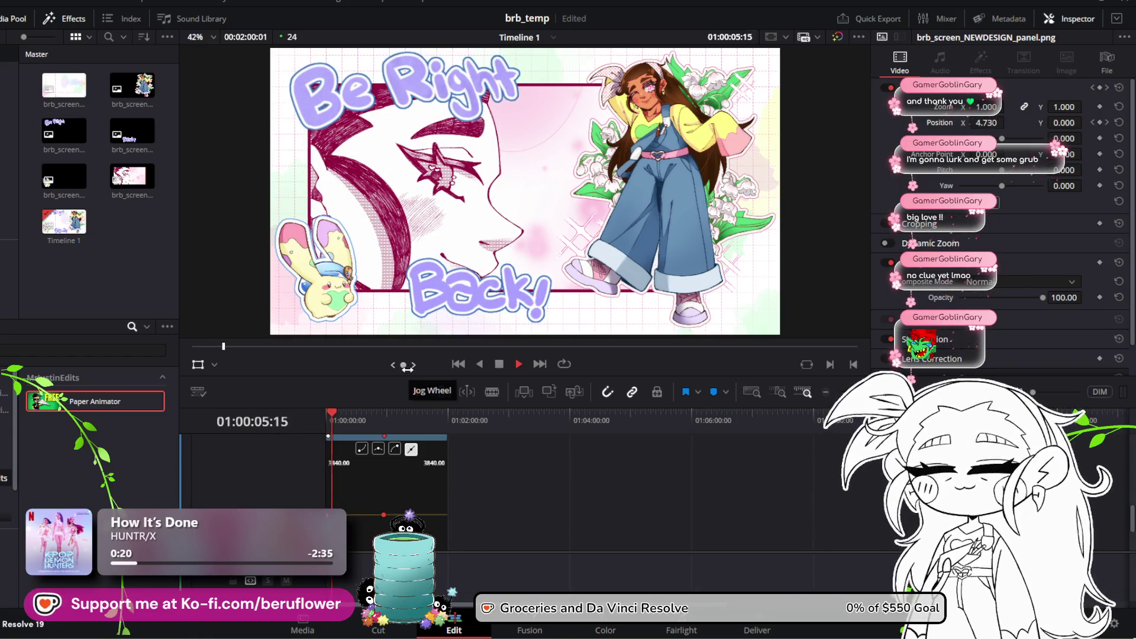
Drag the position keyframe slightly earlier on the curve during playback, then stop
{"action": "scroll", "coordinate": [322, 187], "scroll_direction": "up", "scroll_amount": 2}
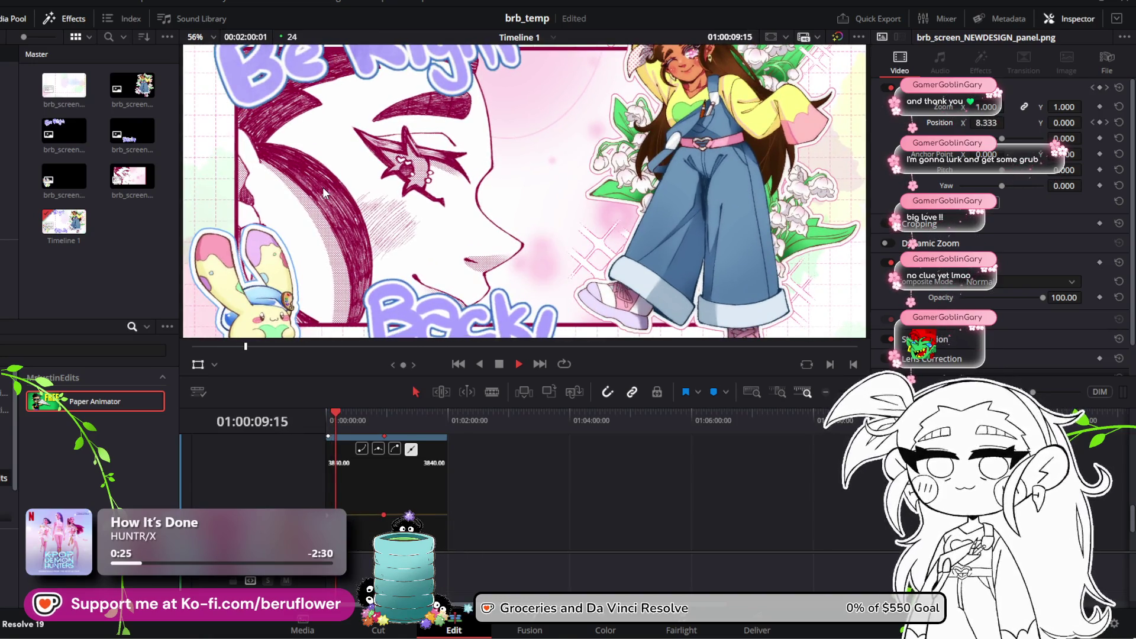
{"action": "scroll", "coordinate": [322, 187], "scroll_direction": "down", "scroll_amount": 2}
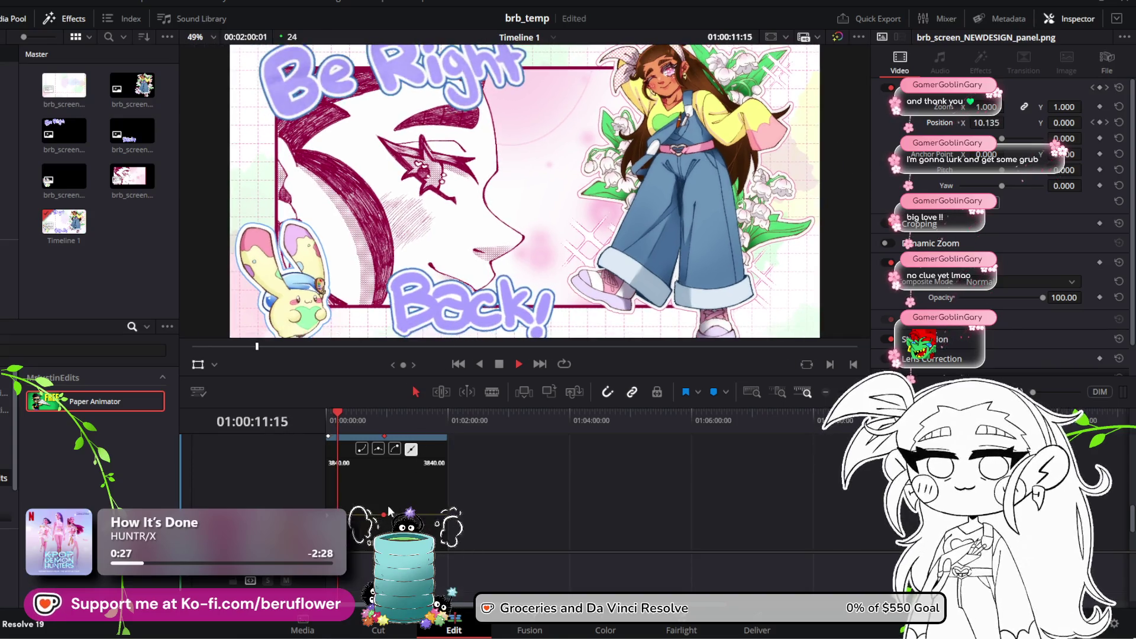
{"action": "left_click_drag", "start_coordinate": [384, 515], "coordinate": [352, 515]}
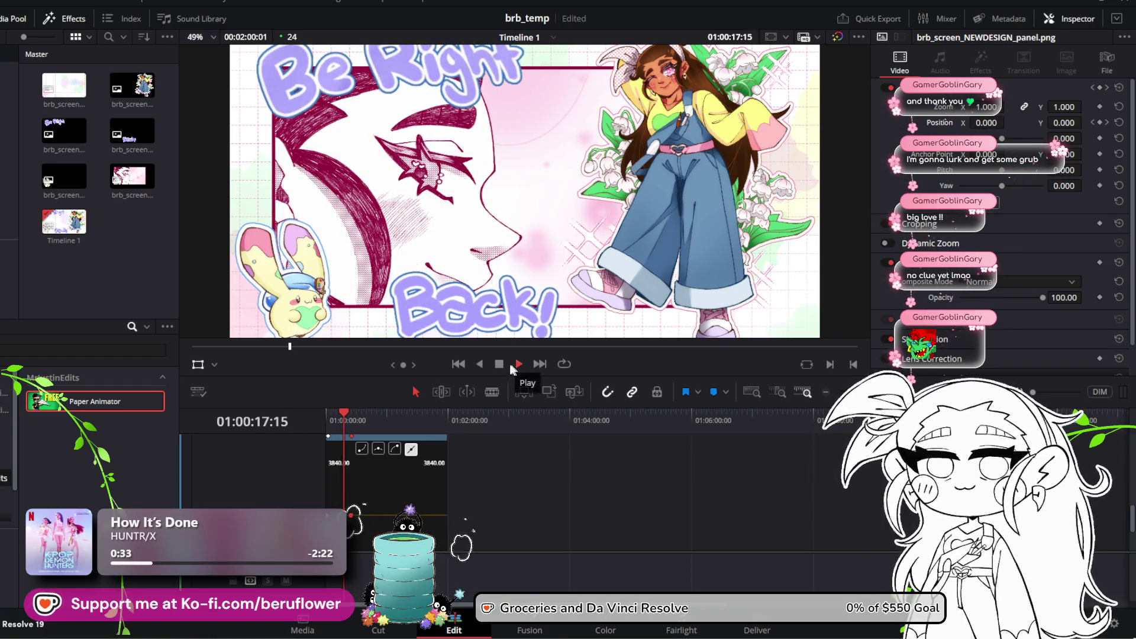
{"action": "left_click", "coordinate": [517, 364]}
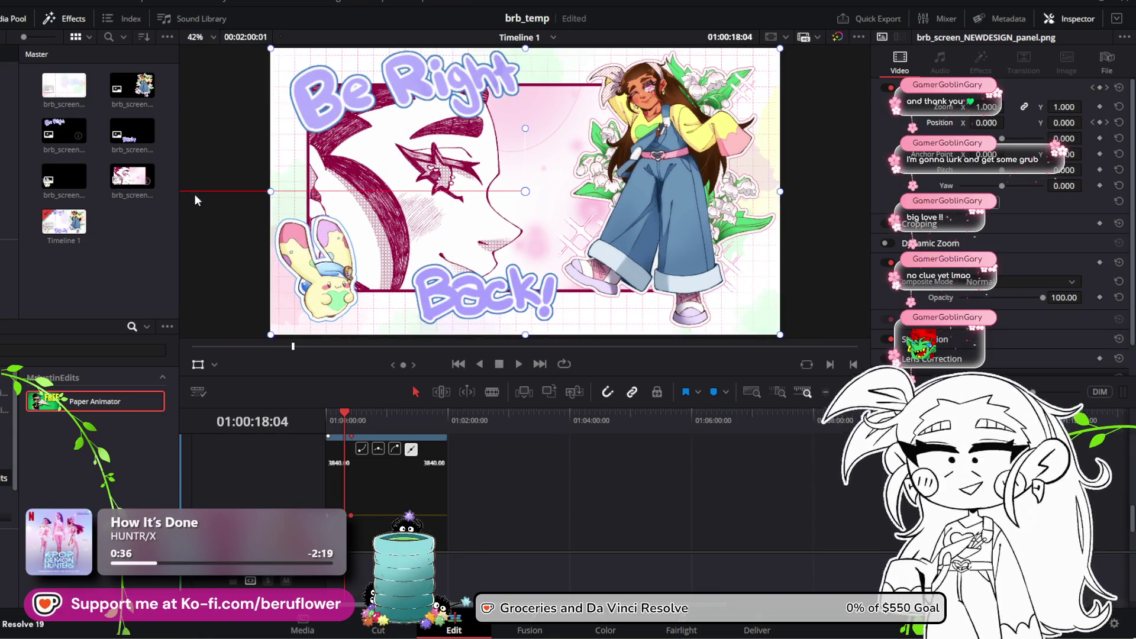
Replay the slide-in from the first frame and stop it
{"action": "left_click_drag", "start_coordinate": [349, 421], "coordinate": [307, 417]}
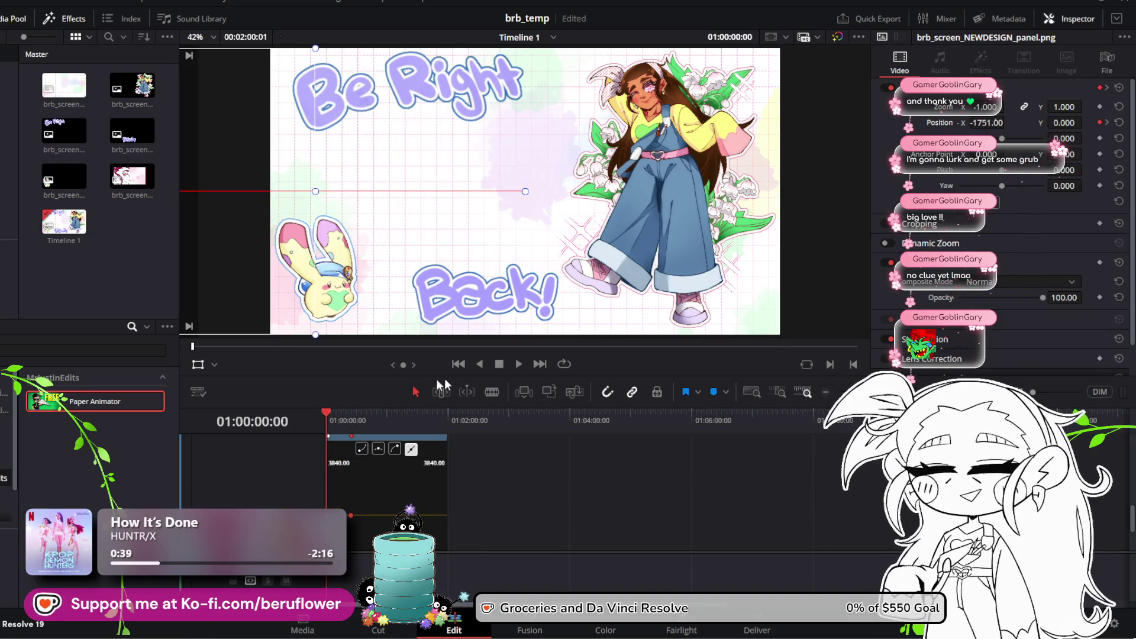
{"action": "left_click", "coordinate": [519, 365]}
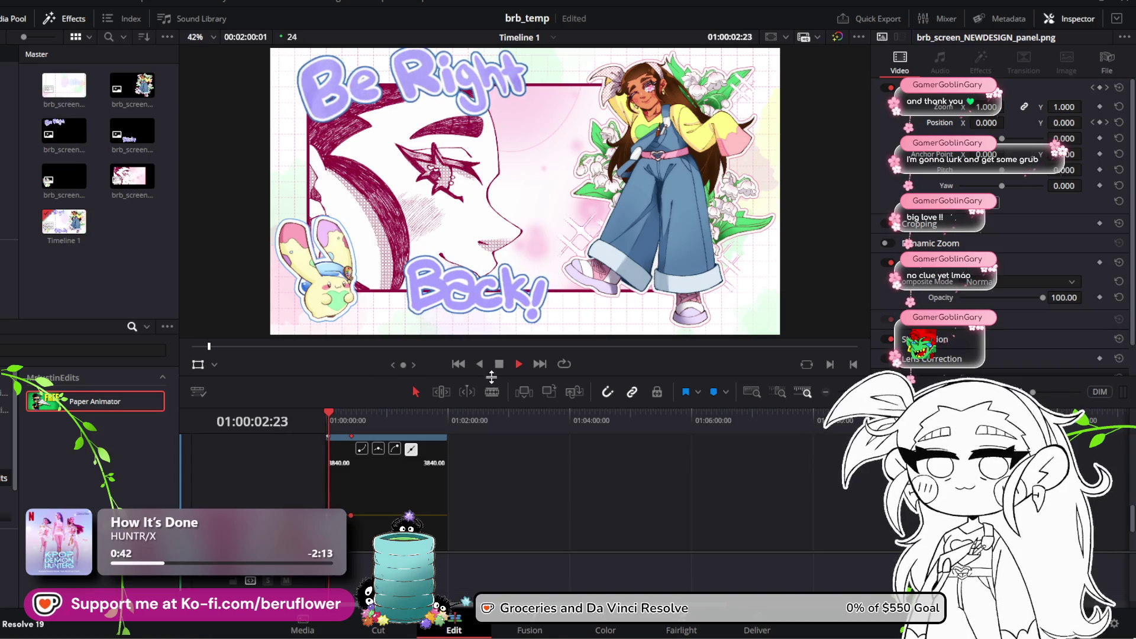
{"action": "left_click", "coordinate": [500, 365]}
Set Position X to 91 at 01:00:24:21 for a bounce, then replay from the start
{"action": "left_click_drag", "start_coordinate": [332, 416], "coordinate": [355, 419]}
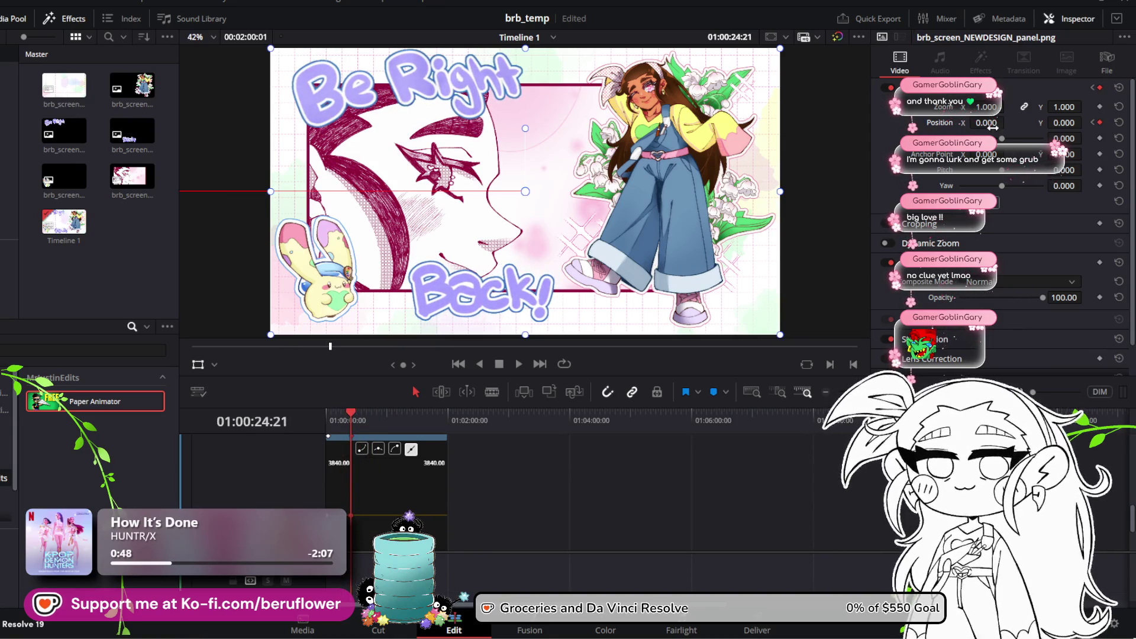
{"action": "left_click_drag", "start_coordinate": [983, 122], "coordinate": [1009, 122]}
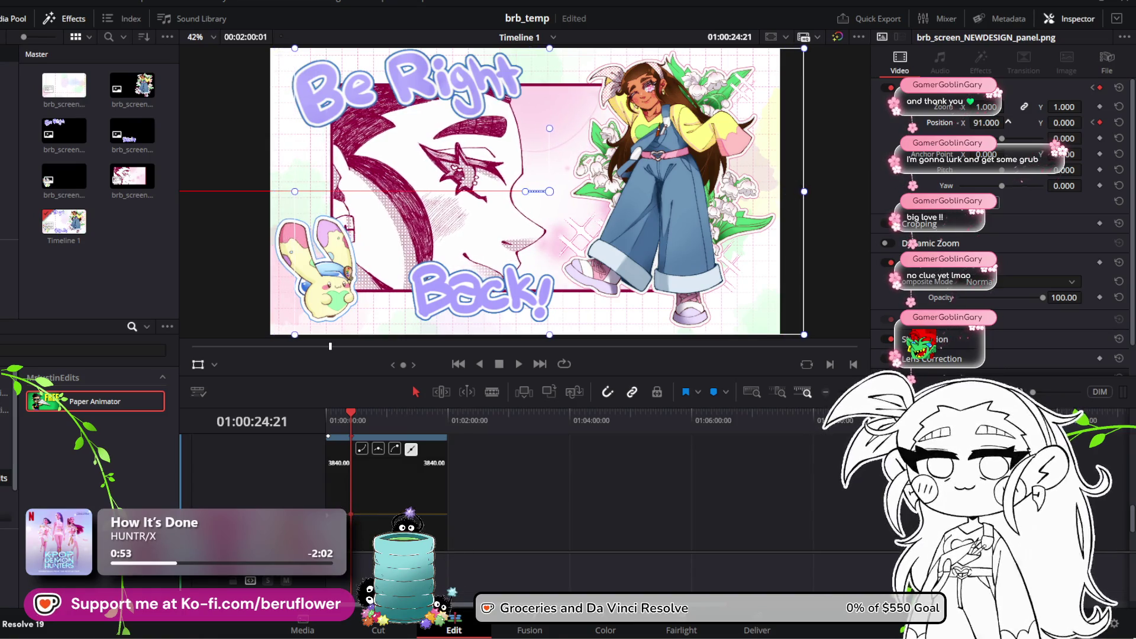
{"action": "left_click_drag", "start_coordinate": [350, 411], "coordinate": [321, 416]}
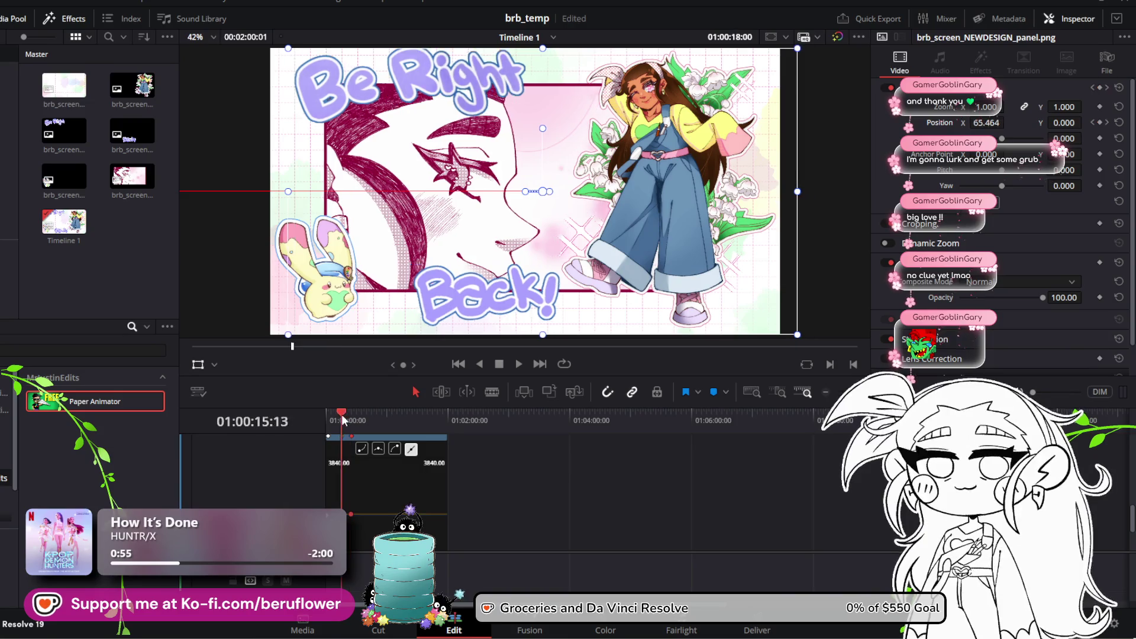
{"action": "left_click", "coordinate": [514, 363]}
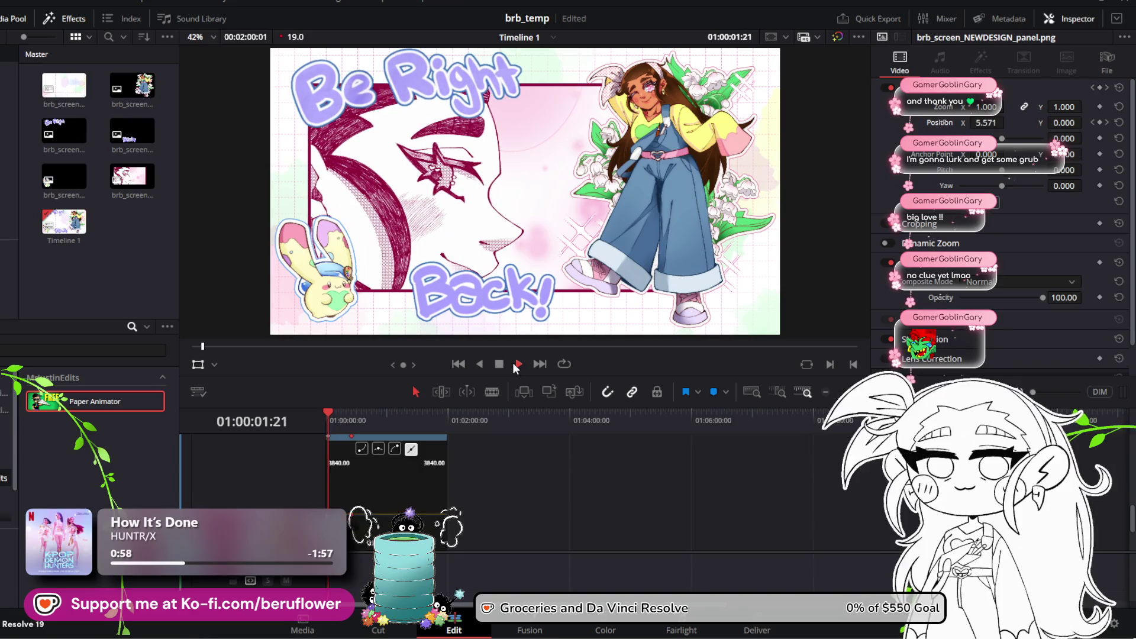
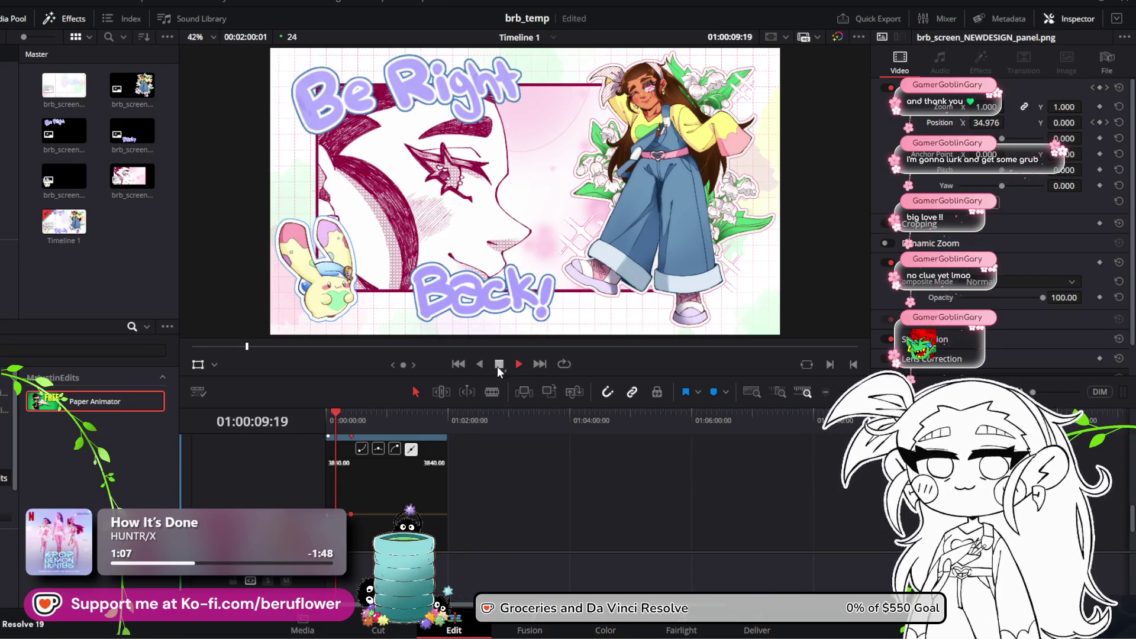
Nudge the face panel's Position X lower and replay the slide-in from the timeline start
{"action": "left_click", "coordinate": [517, 365]}
{"action": "left_click_drag", "start_coordinate": [985, 123], "coordinate": [976, 123]}
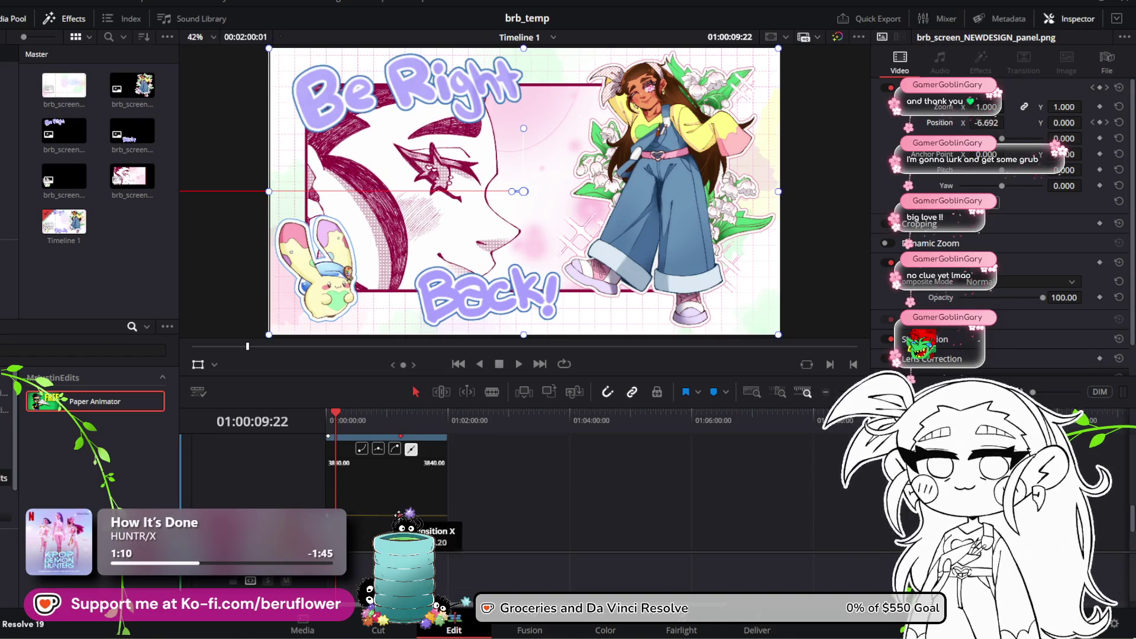
{"action": "left_click", "coordinate": [329, 420]}
{"action": "left_click", "coordinate": [515, 363]}
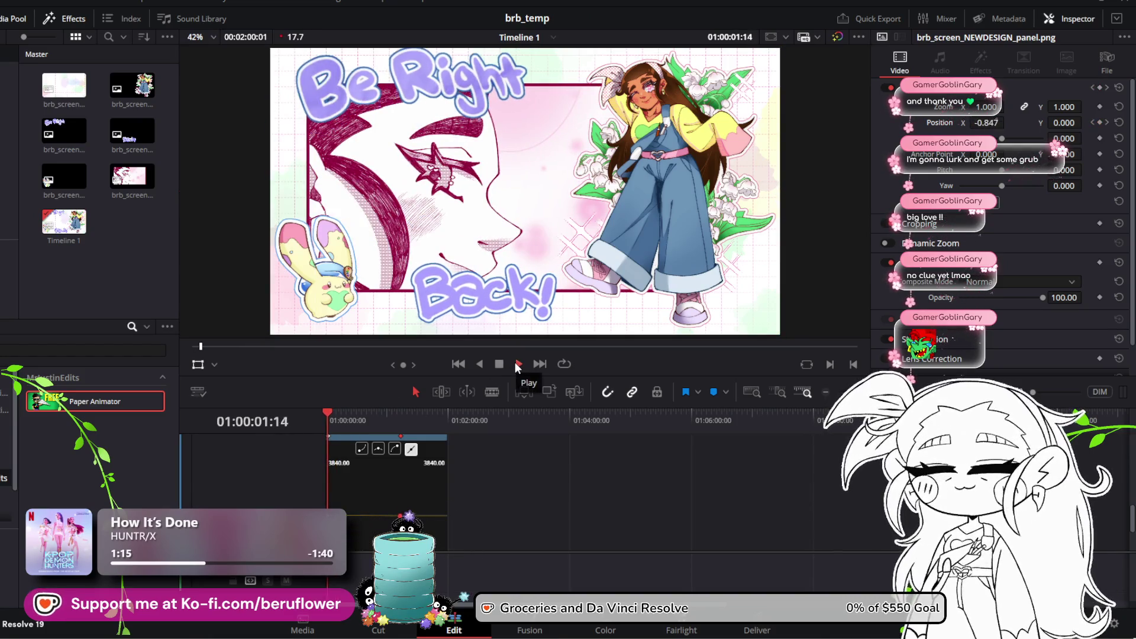
{"action": "scroll", "coordinate": [346, 218], "scroll_direction": "up", "scroll_amount": 2}
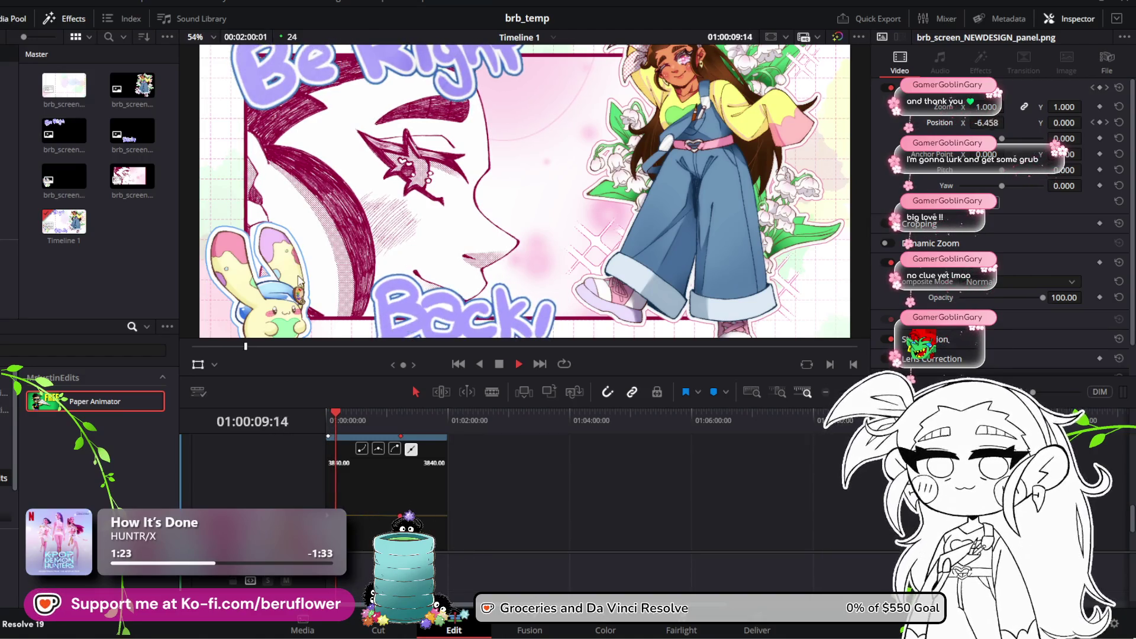
{"action": "left_click", "coordinate": [506, 364]}
At the end keyframe, set the face panel's Position X to 0, then scrub through the slide to check it
{"action": "left_click_drag", "start_coordinate": [340, 410], "coordinate": [400, 413]}
{"action": "left_click_drag", "start_coordinate": [390, 514], "coordinate": [453, 523]}
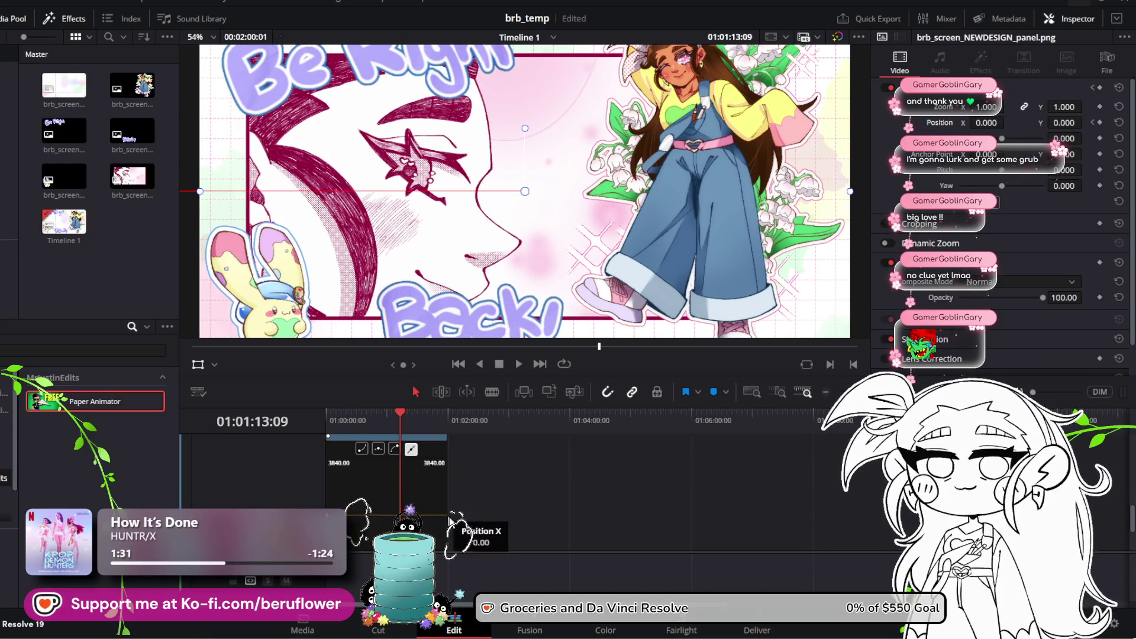
{"action": "left_click_drag", "start_coordinate": [402, 413], "coordinate": [366, 421]}
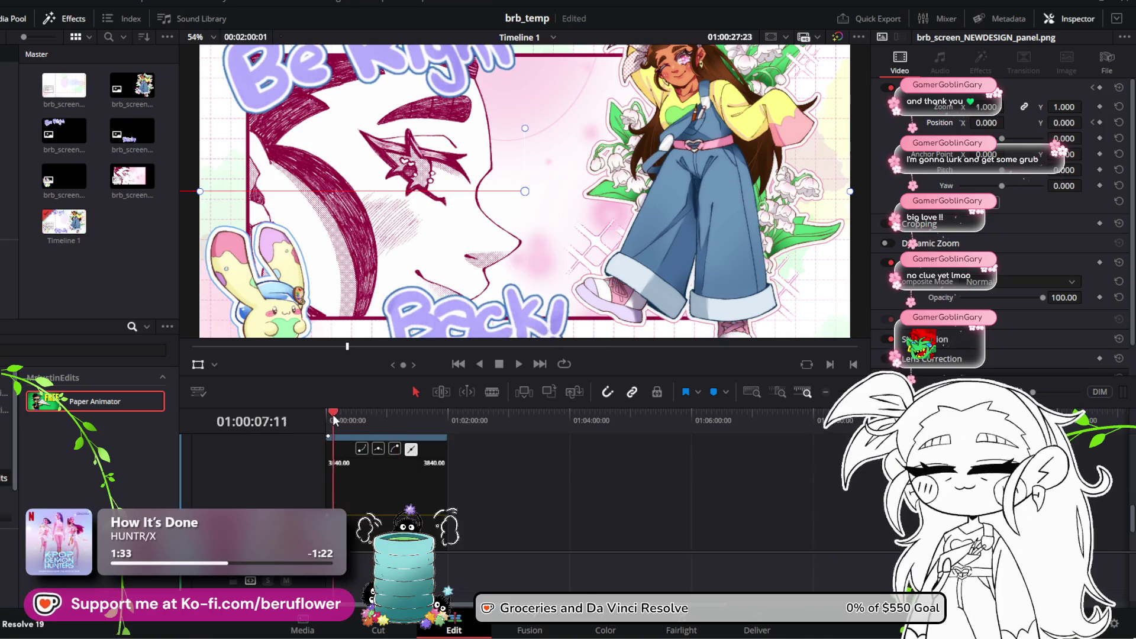
{"action": "key", "text": "shift+z"}
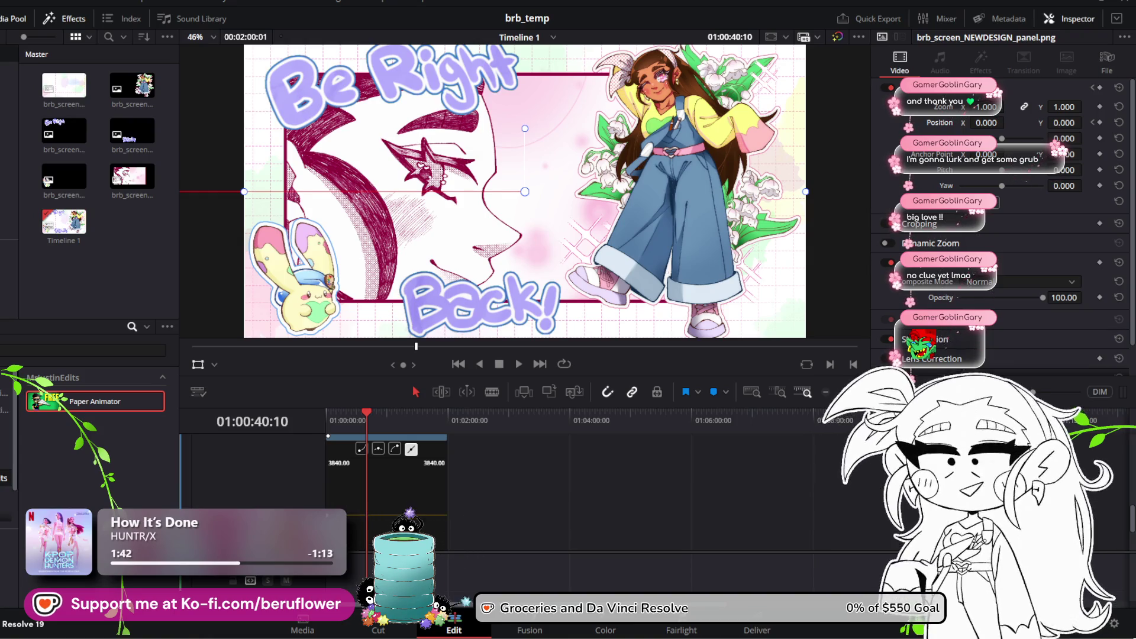
{"action": "left_click_drag", "start_coordinate": [359, 411], "coordinate": [449, 430]}
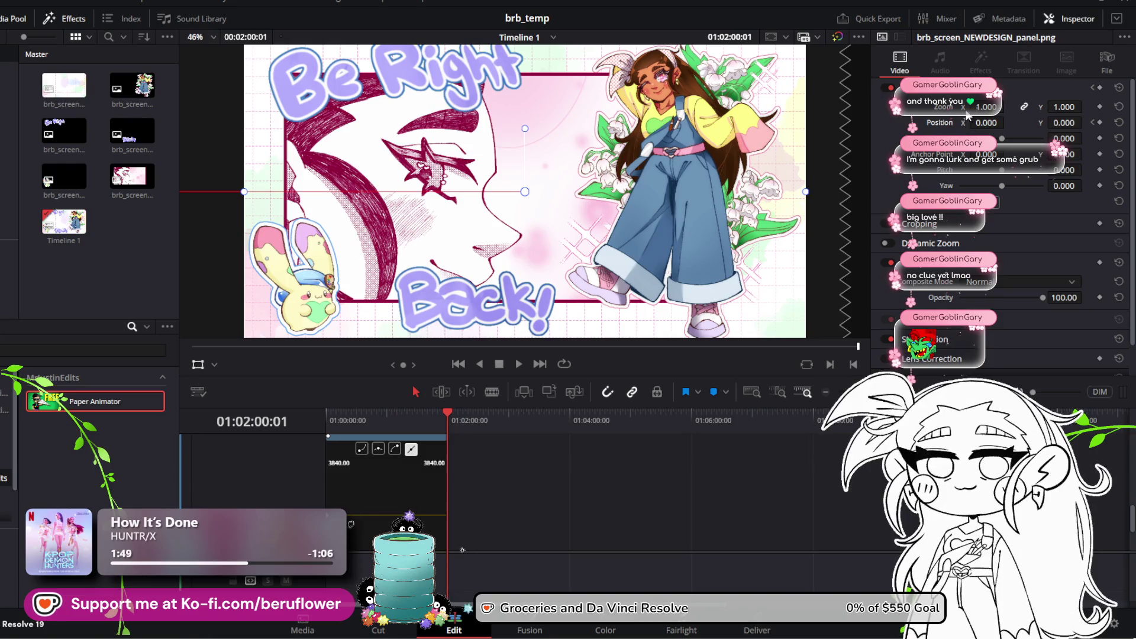
Undo the accidental Zoom change, raise the panel's Position X here, and replay from the start
{"action": "left_click_drag", "start_coordinate": [976, 108], "coordinate": [1008, 106]}
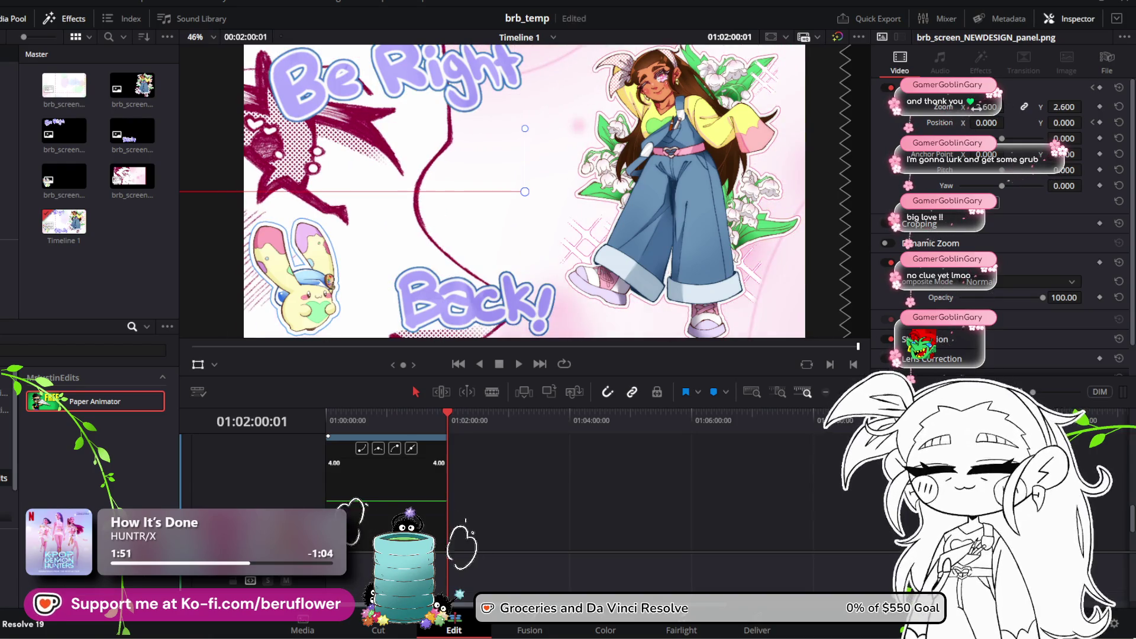
{"action": "key", "text": "ctrl+z"}
{"action": "left_click_drag", "start_coordinate": [977, 123], "coordinate": [1008, 122]}
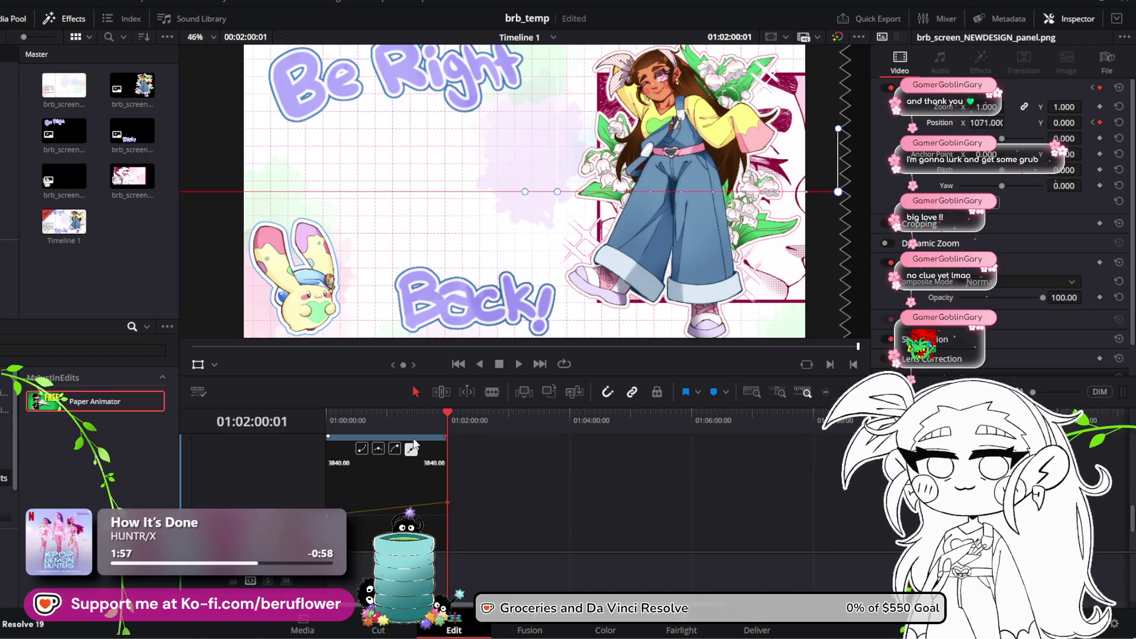
{"action": "left_click_drag", "start_coordinate": [451, 417], "coordinate": [325, 420]}
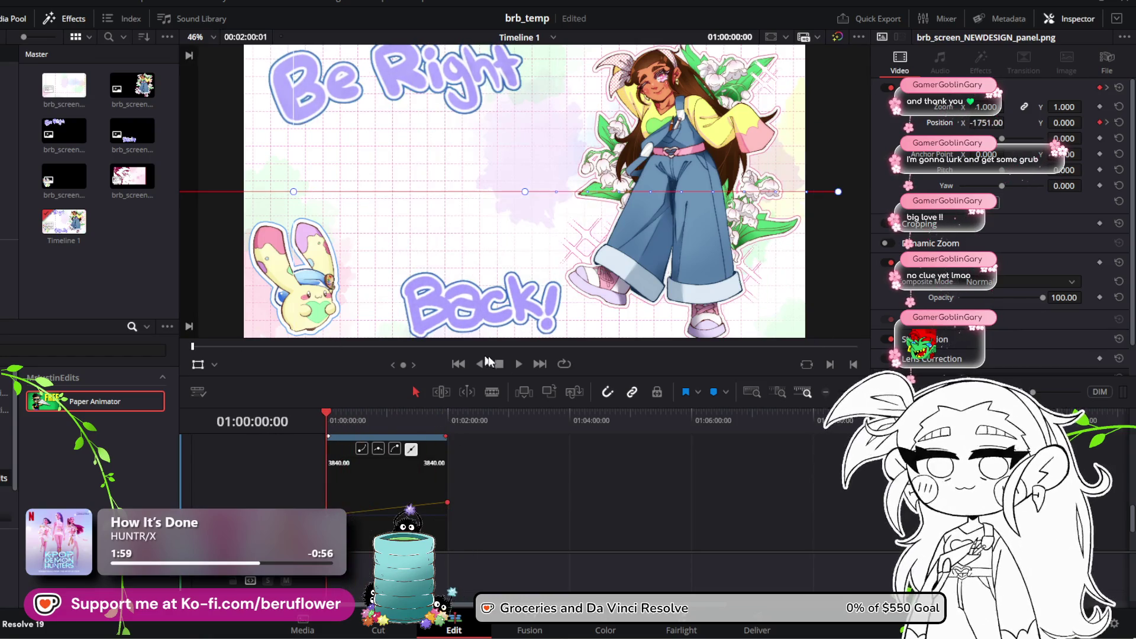
{"action": "left_click", "coordinate": [518, 365]}
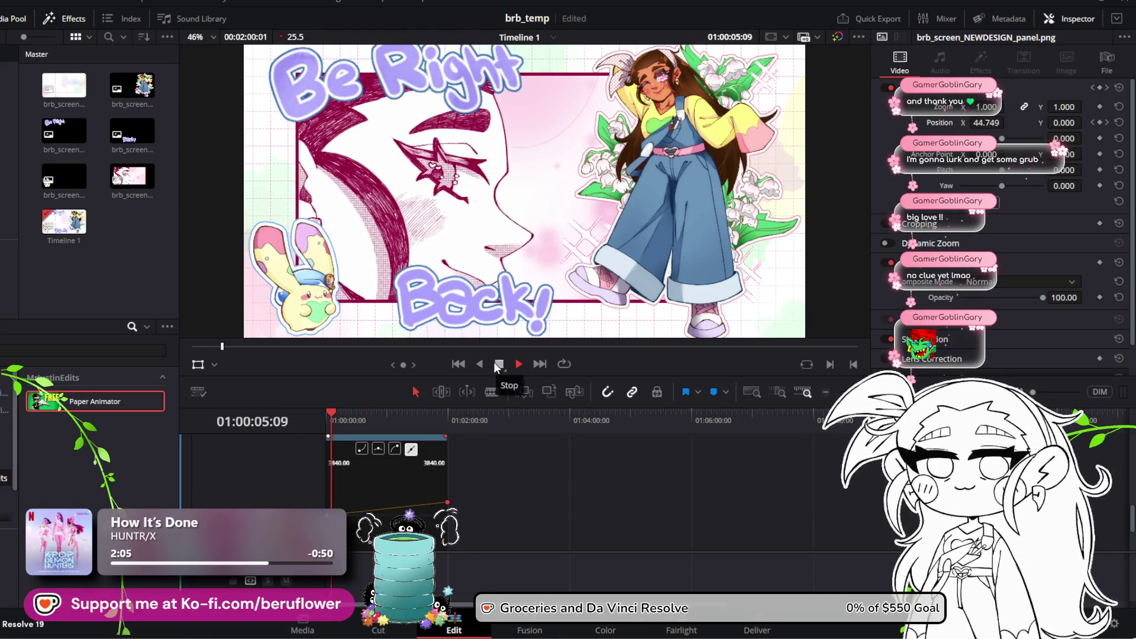
{"action": "left_click", "coordinate": [498, 364]}
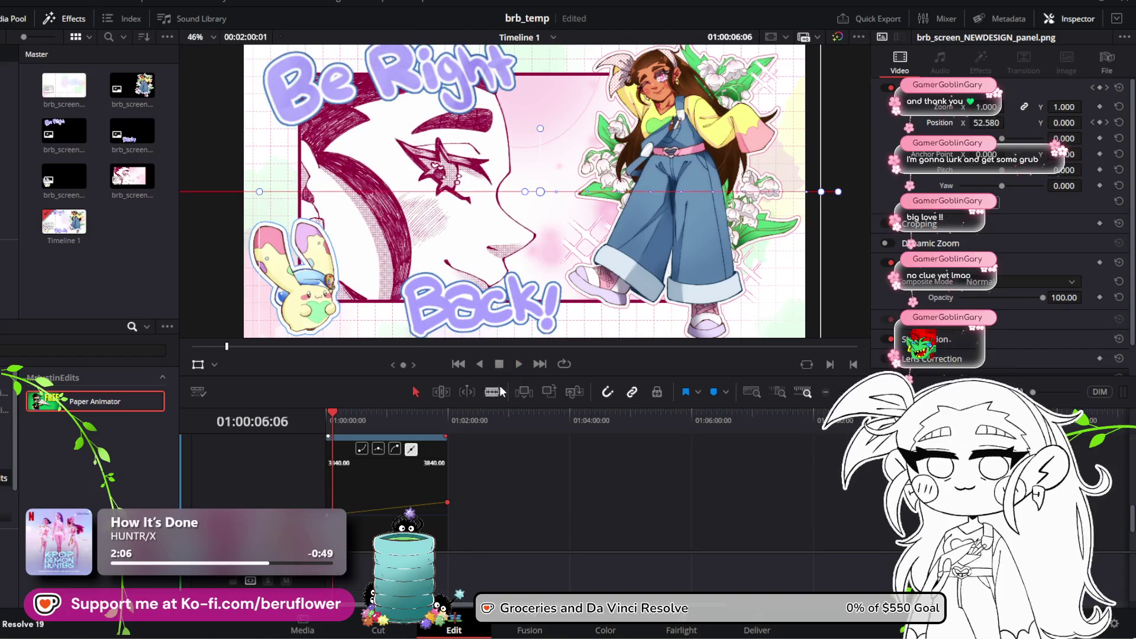
Drag the end keyframe on the panel's Position X curve to reshape the slide-in, then play it
{"action": "left_click", "coordinate": [448, 503]}
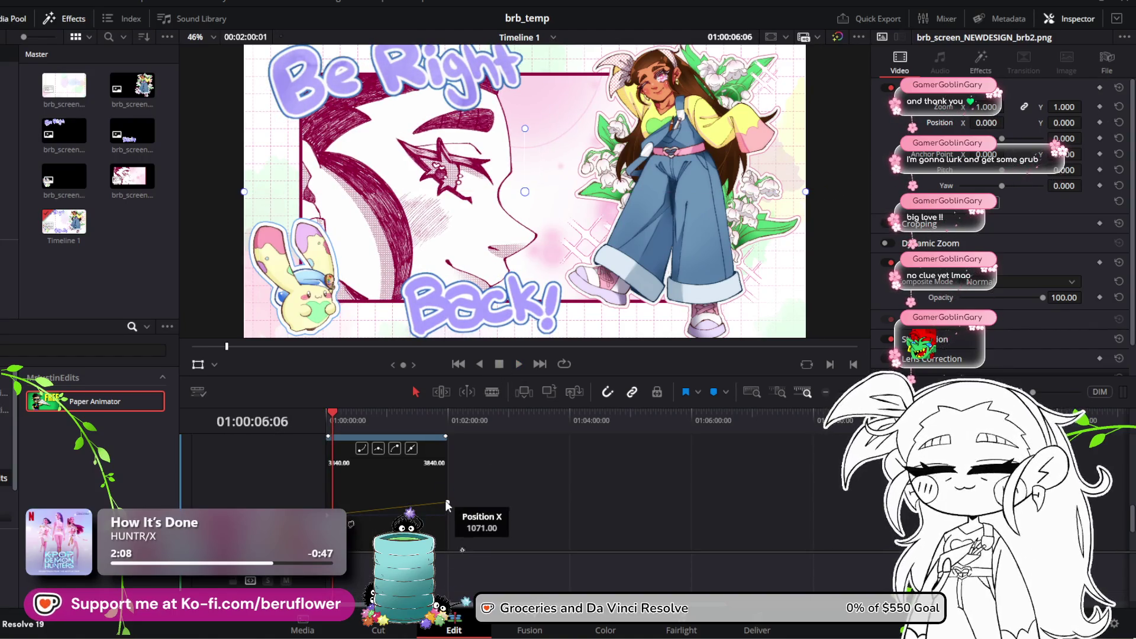
{"action": "left_click", "coordinate": [447, 504]}
{"action": "left_click_drag", "start_coordinate": [445, 503], "coordinate": [453, 513]}
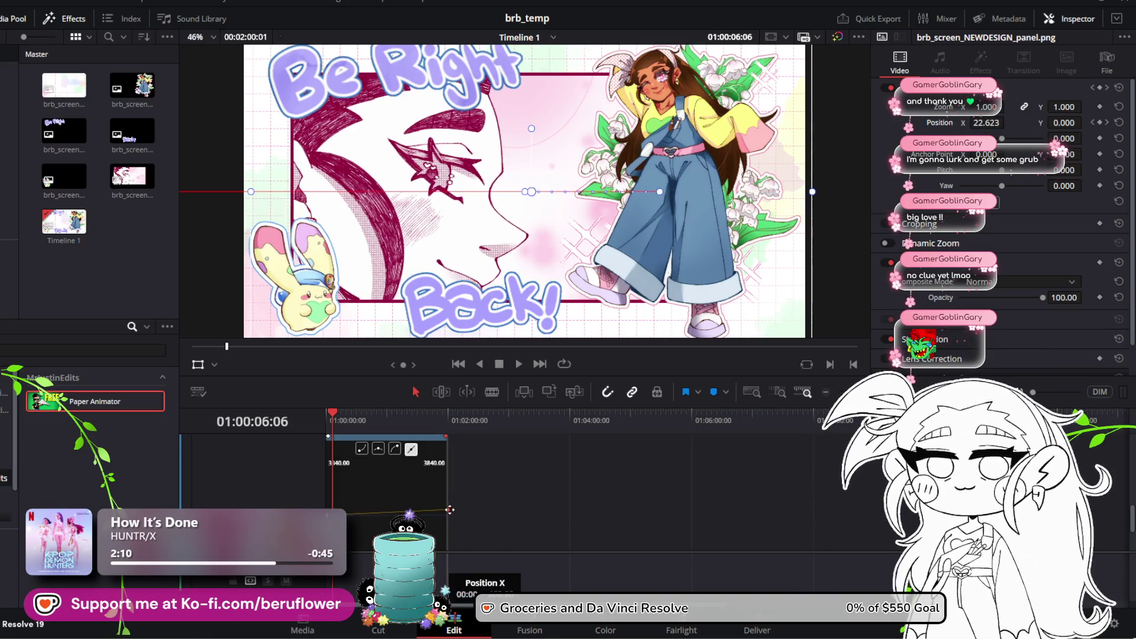
{"action": "mouse_move", "coordinate": [332, 414]}
{"action": "left_mouse_down"}
{"action": "mouse_move", "coordinate": [450, 423]}
{"action": "mouse_move", "coordinate": [327, 420]}
{"action": "left_mouse_up"}
{"action": "left_click_drag", "start_coordinate": [449, 513], "coordinate": [450, 433]}
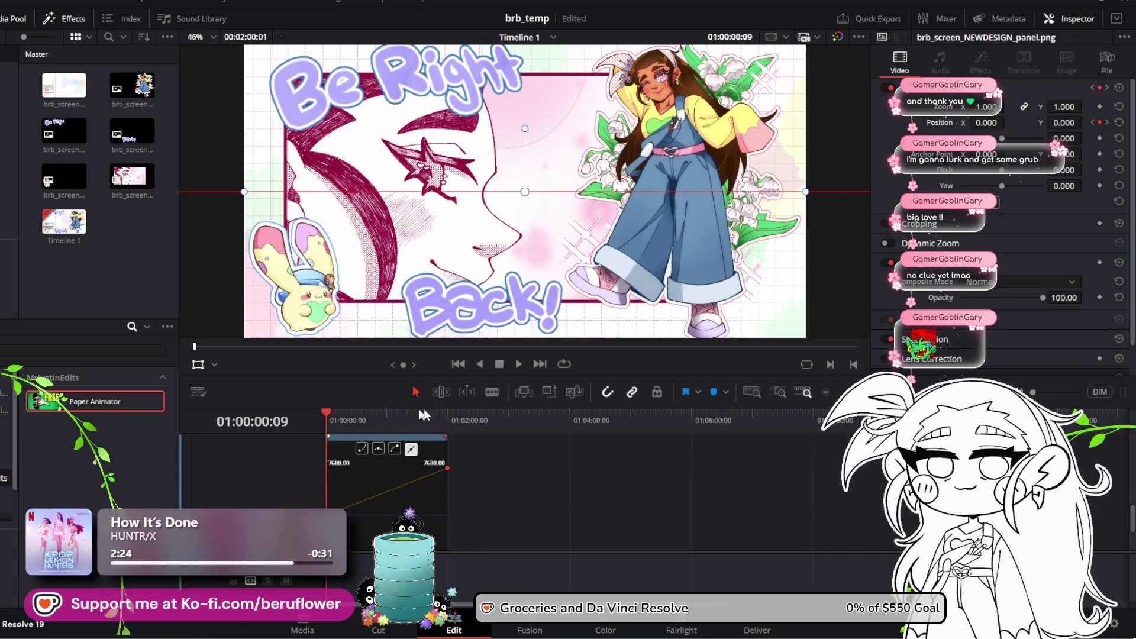
{"action": "left_click", "coordinate": [516, 364]}
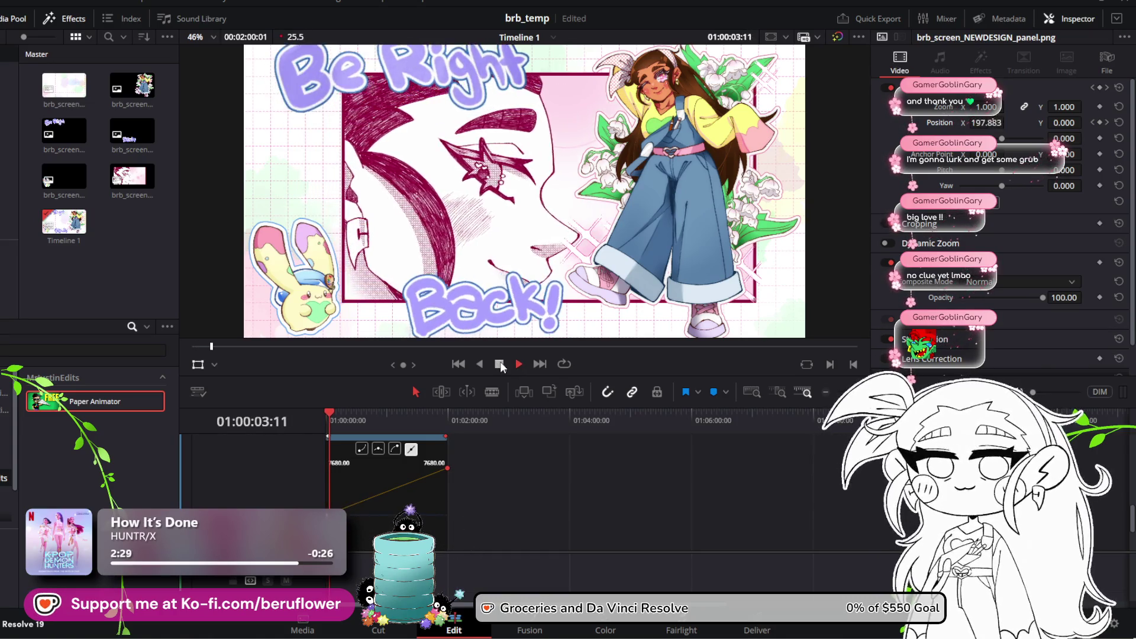
{"action": "left_click", "coordinate": [499, 364]}
Lower the end keyframe from 7680 to 3840 and replay the slide-in from the start
{"action": "mouse_move", "coordinate": [447, 468]}
{"action": "left_mouse_down"}
{"action": "mouse_move", "coordinate": [455, 521]}
{"action": "mouse_move", "coordinate": [459, 513]}
{"action": "left_mouse_up"}
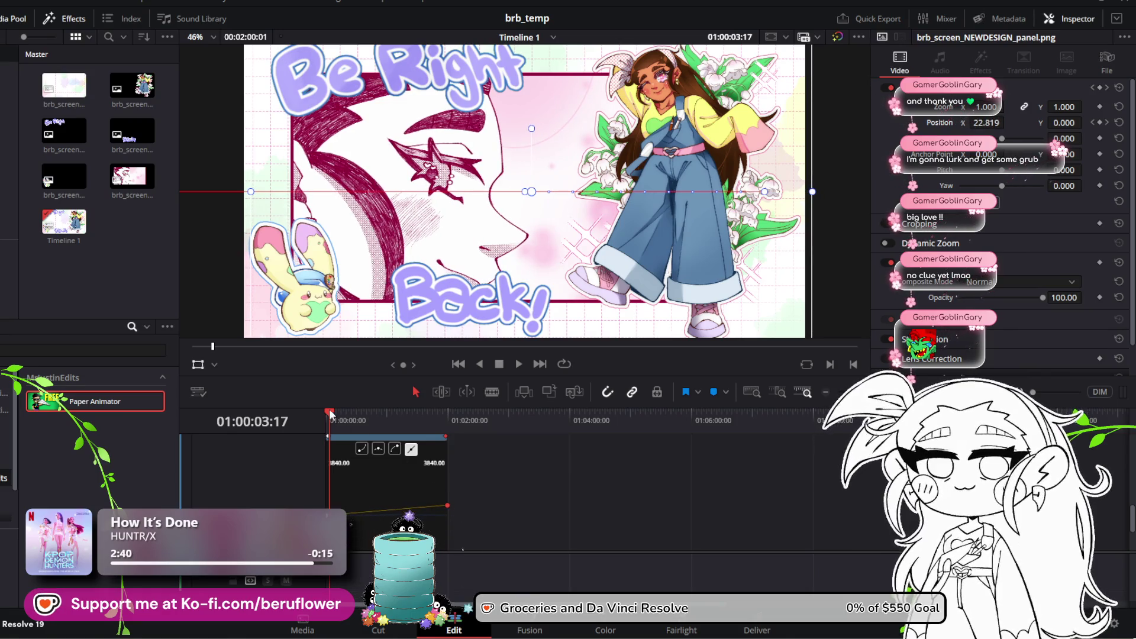
{"action": "left_click_drag", "start_coordinate": [330, 414], "coordinate": [325, 414]}
{"action": "left_click", "coordinate": [516, 369]}
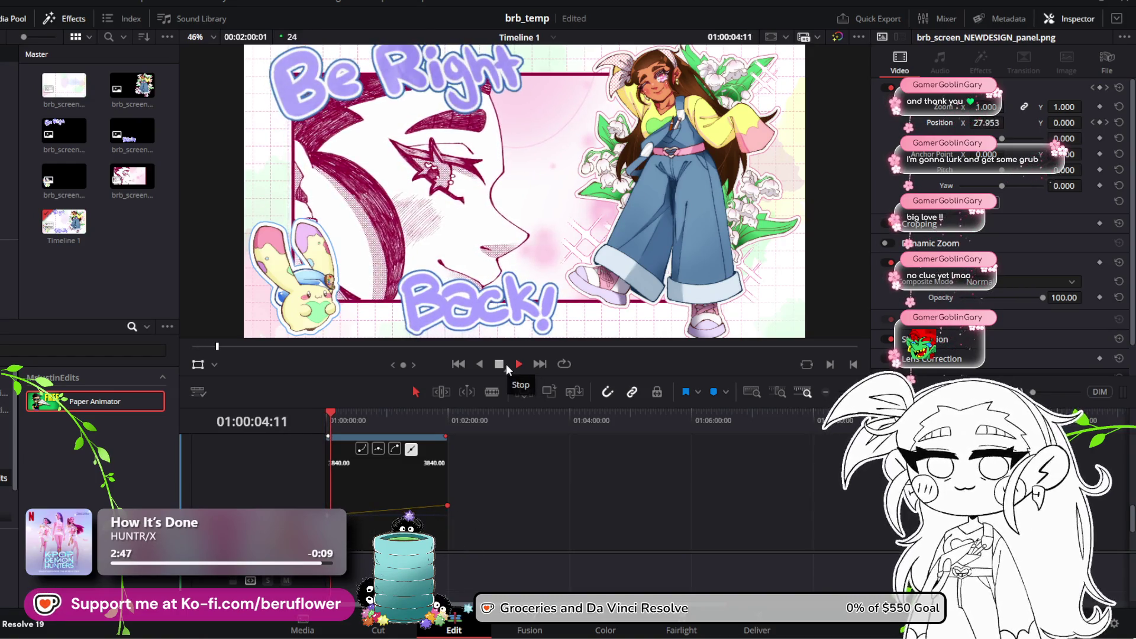
{"action": "left_click", "coordinate": [497, 362]}
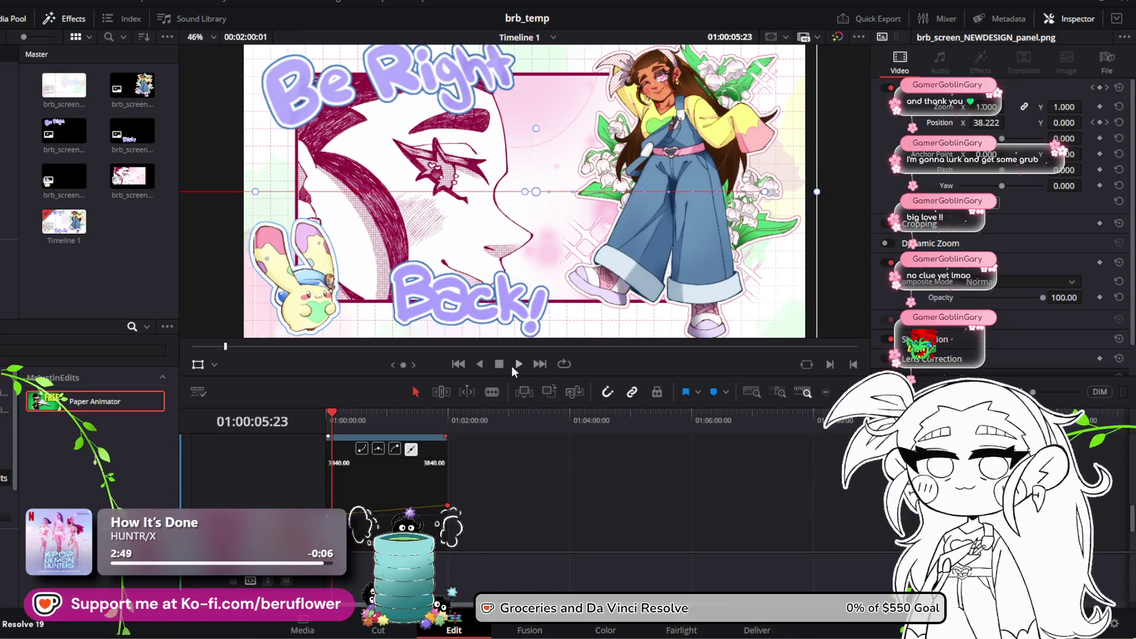
{"action": "left_click", "coordinate": [324, 415]}
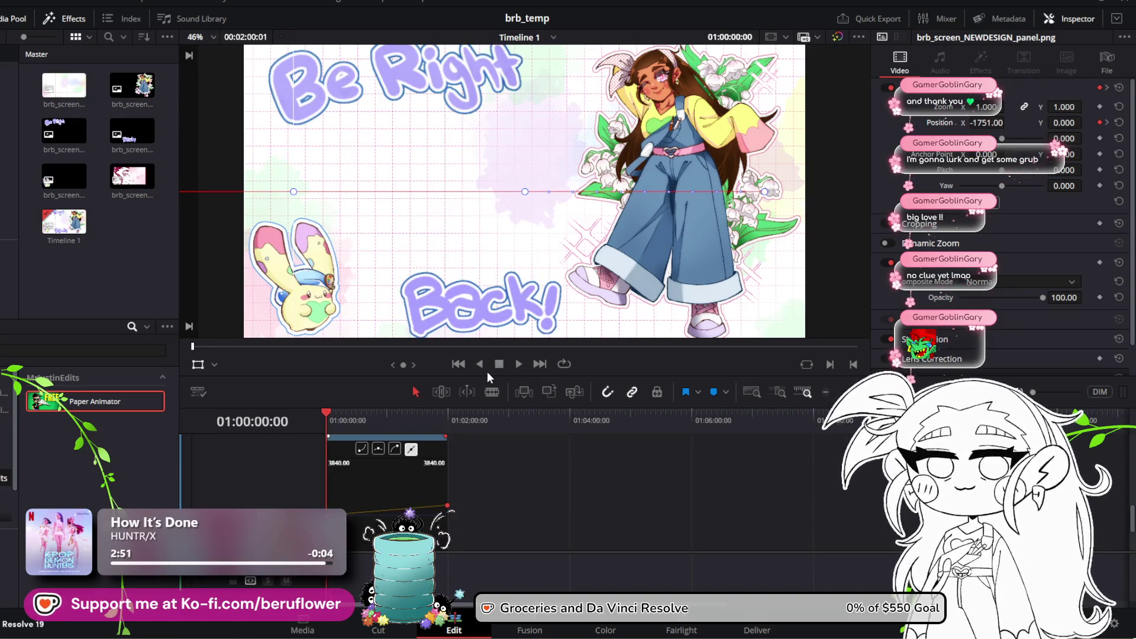
{"action": "left_click", "coordinate": [519, 364]}
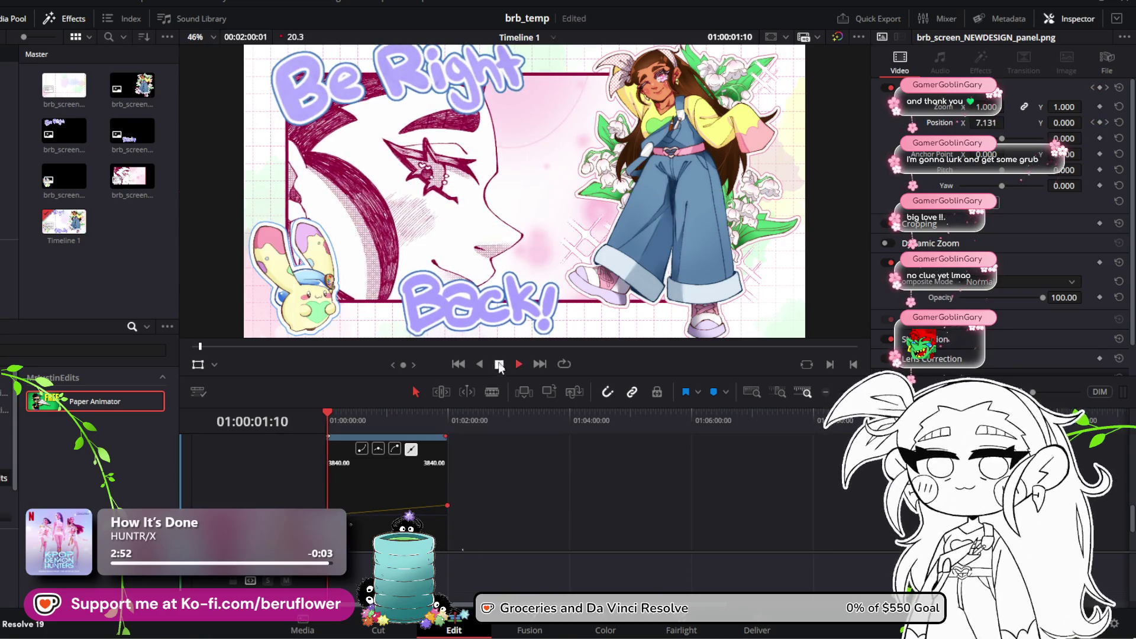
{"action": "left_click", "coordinate": [499, 364]}
{"action": "scroll", "coordinate": [591, 473], "scroll_direction": "up", "scroll_amount": 5}
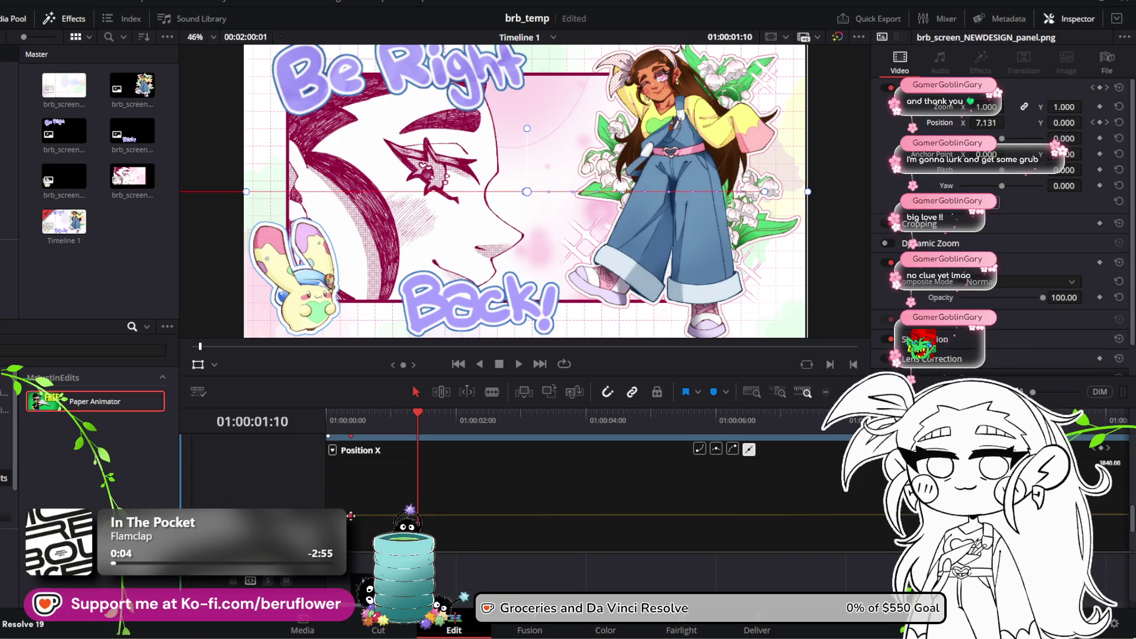
Raise the panel's Position X to about 311 at 01:00:01:10 and preview it
{"action": "left_click_drag", "start_coordinate": [985, 123], "coordinate": [1018, 123]}
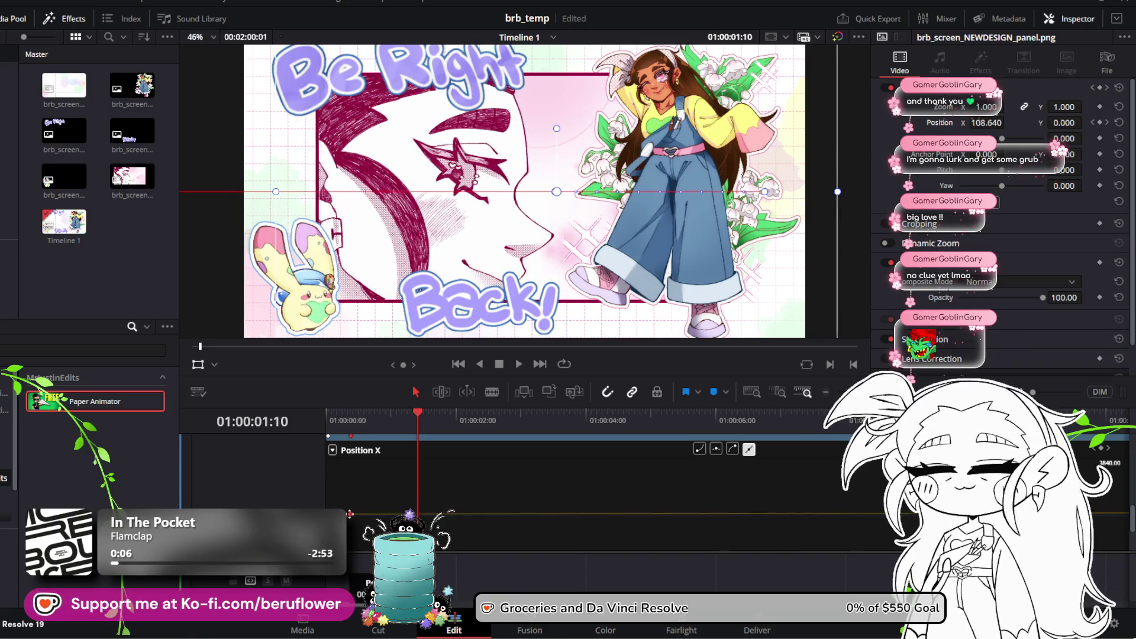
{"action": "left_click_drag", "start_coordinate": [985, 122], "coordinate": [1041, 123]}
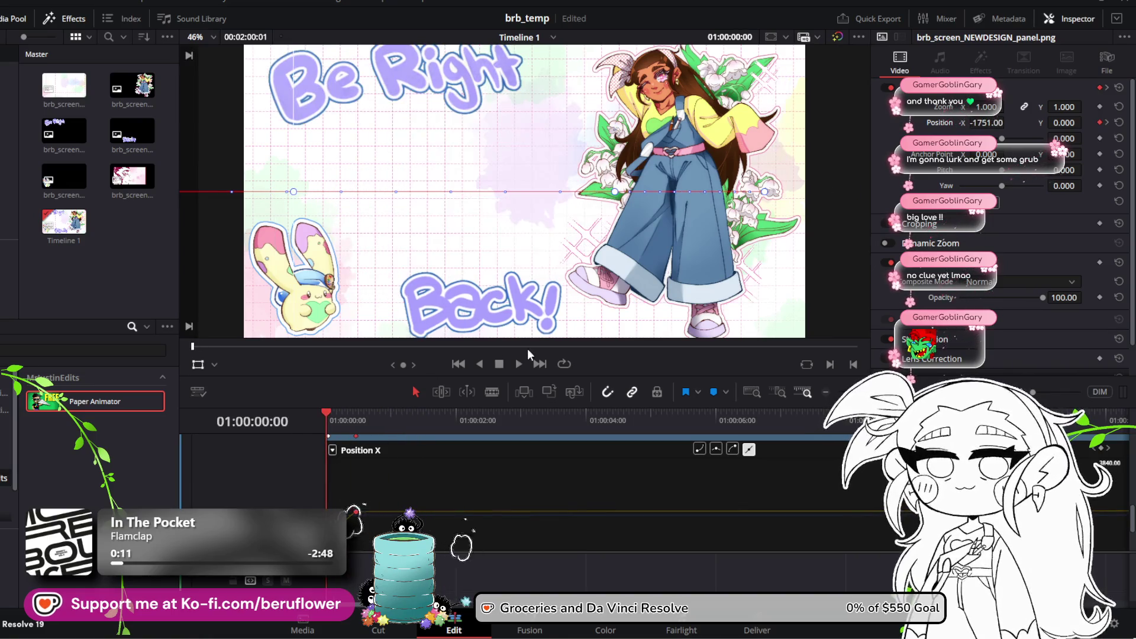
{"action": "left_click", "coordinate": [520, 363]}
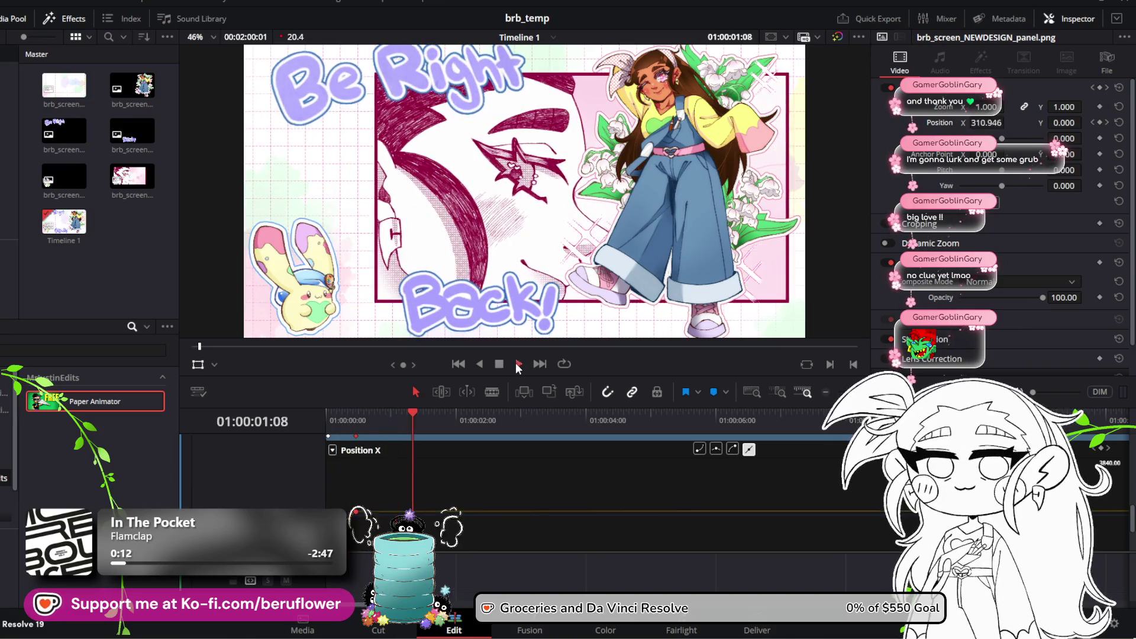
{"action": "left_click", "coordinate": [497, 365]}
Undo both Position X changes and replay the slide-in from the start
{"action": "key", "text": "ctrl+z"}
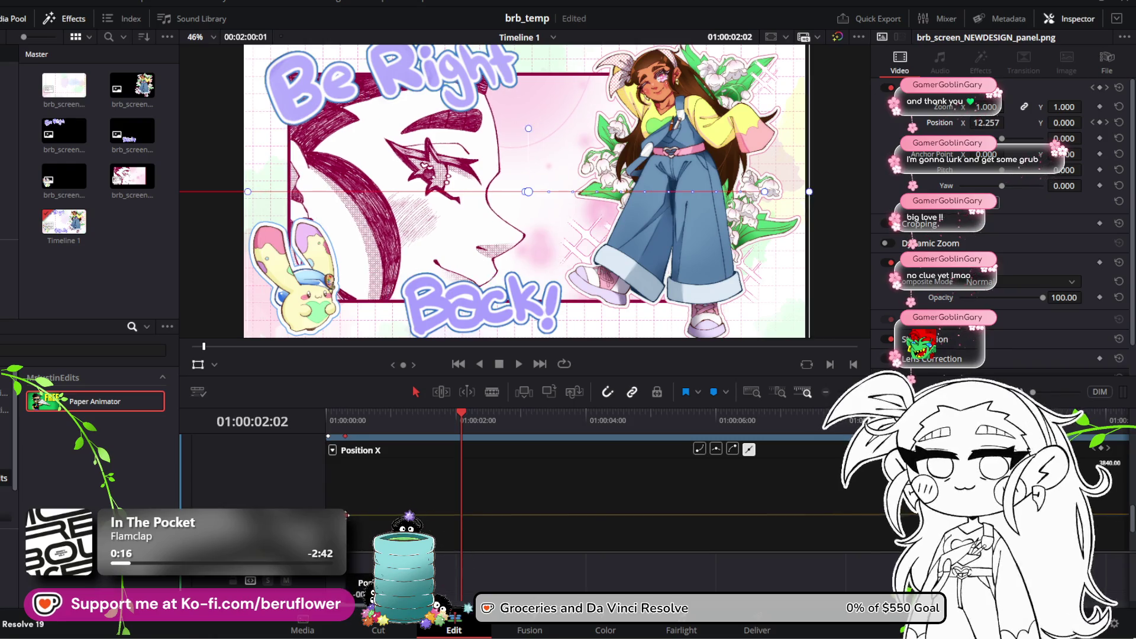
{"action": "key", "text": "ctrl+z"}
{"action": "left_click_drag", "start_coordinate": [455, 413], "coordinate": [311, 425]}
{"action": "left_click", "coordinate": [515, 366]}
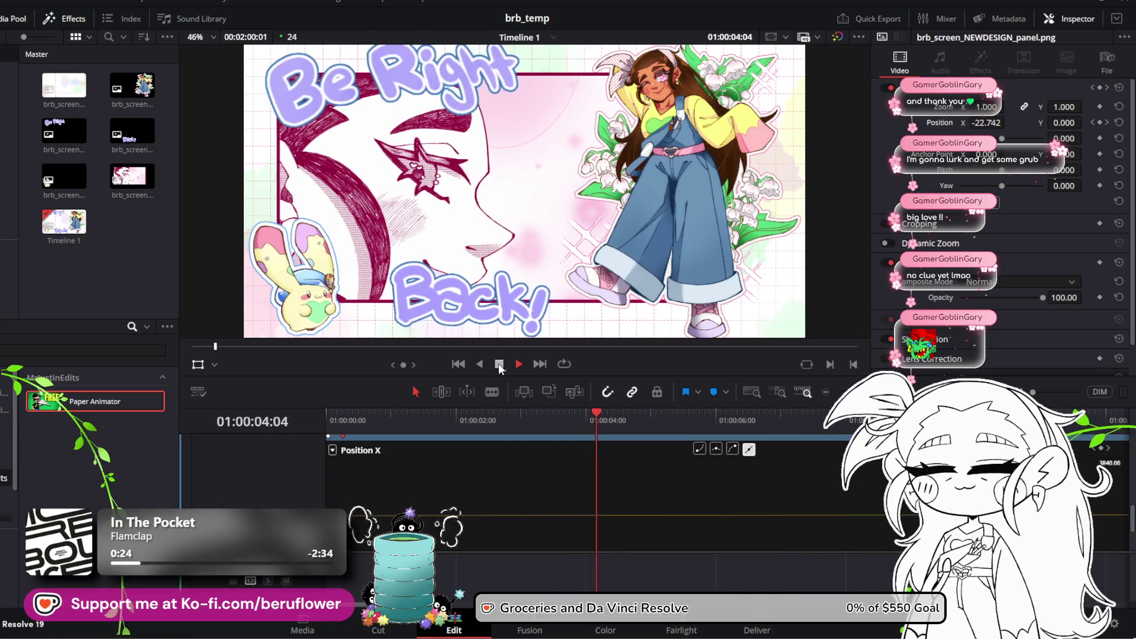
{"action": "left_click", "coordinate": [498, 364]}
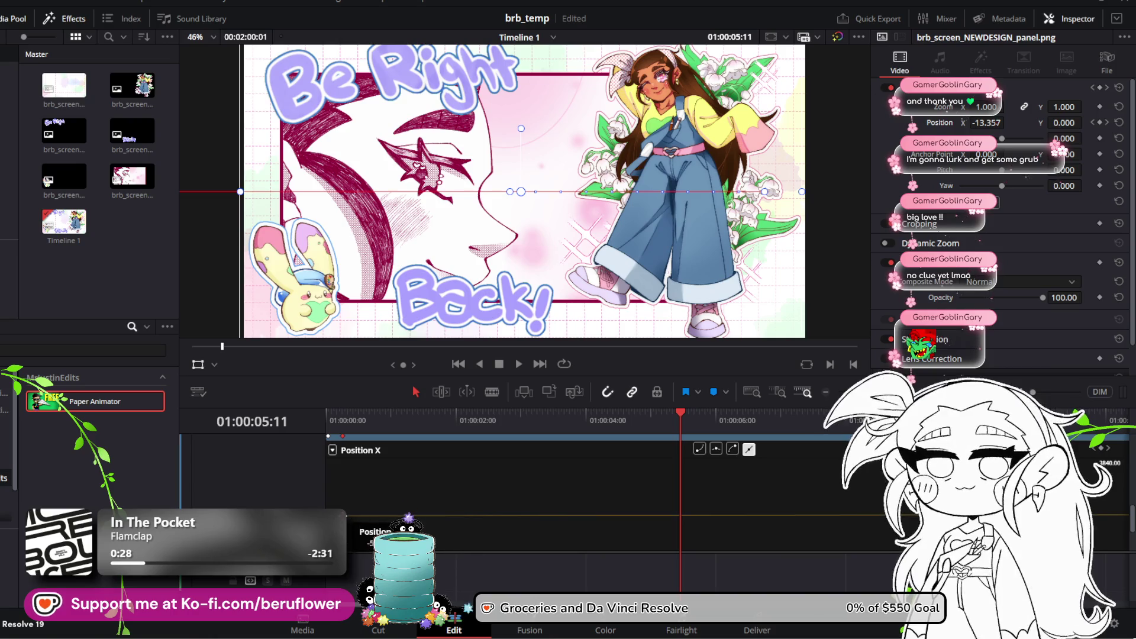
{"action": "scroll", "coordinate": [340, 474], "scroll_direction": "up", "scroll_amount": 3}
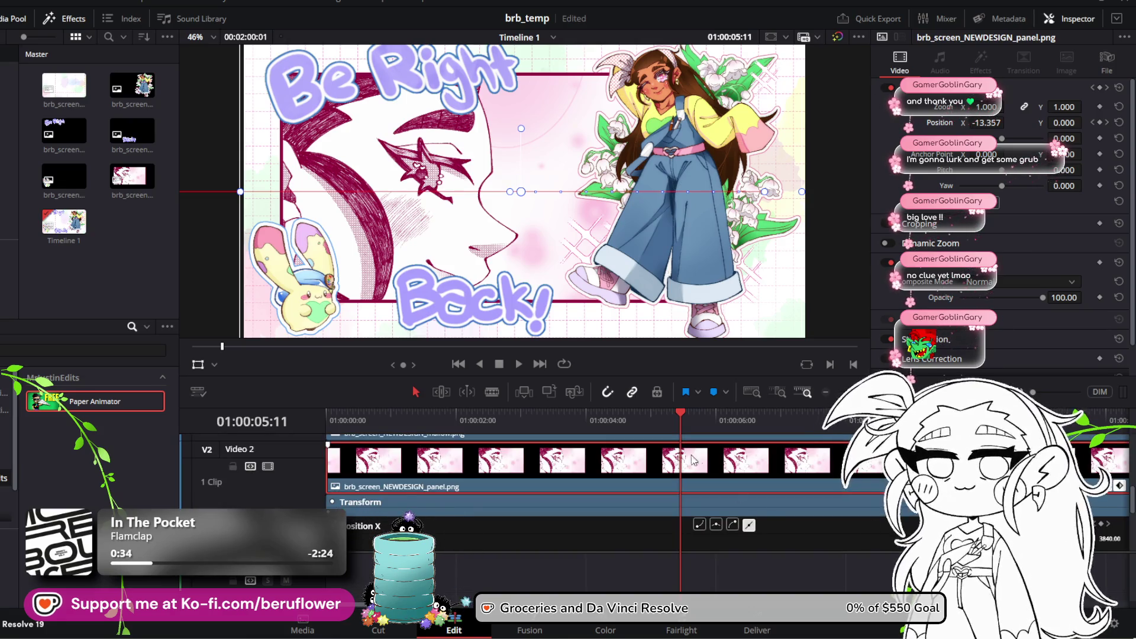
Replay the face panel's slide-in from the start of the timeline
{"action": "left_click_drag", "start_coordinate": [679, 414], "coordinate": [329, 414]}
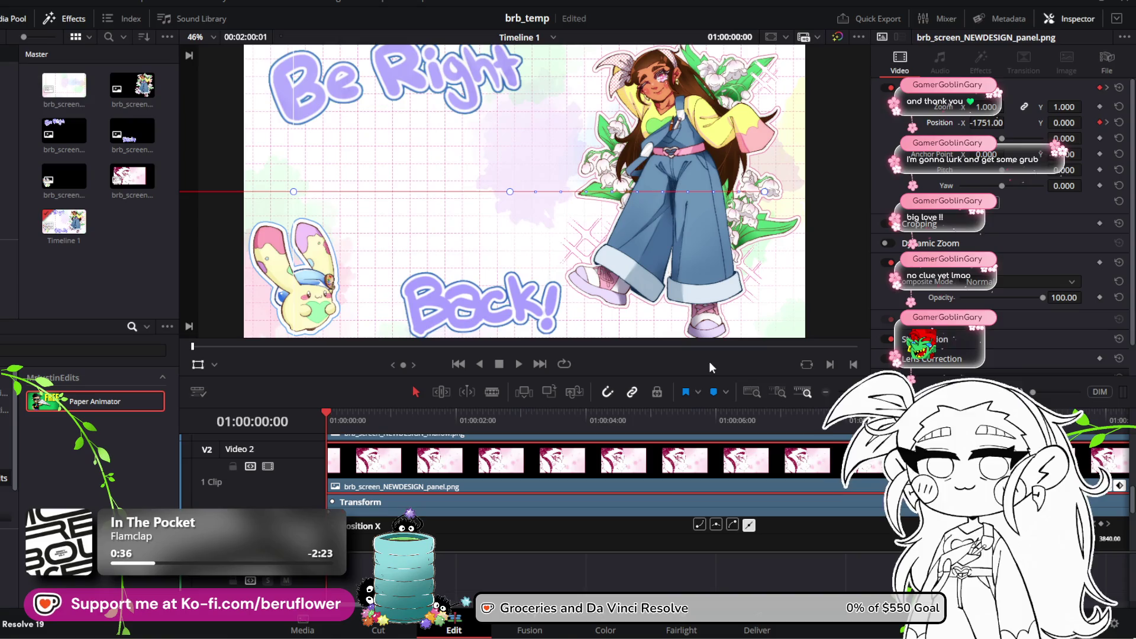
{"action": "left_click", "coordinate": [516, 365]}
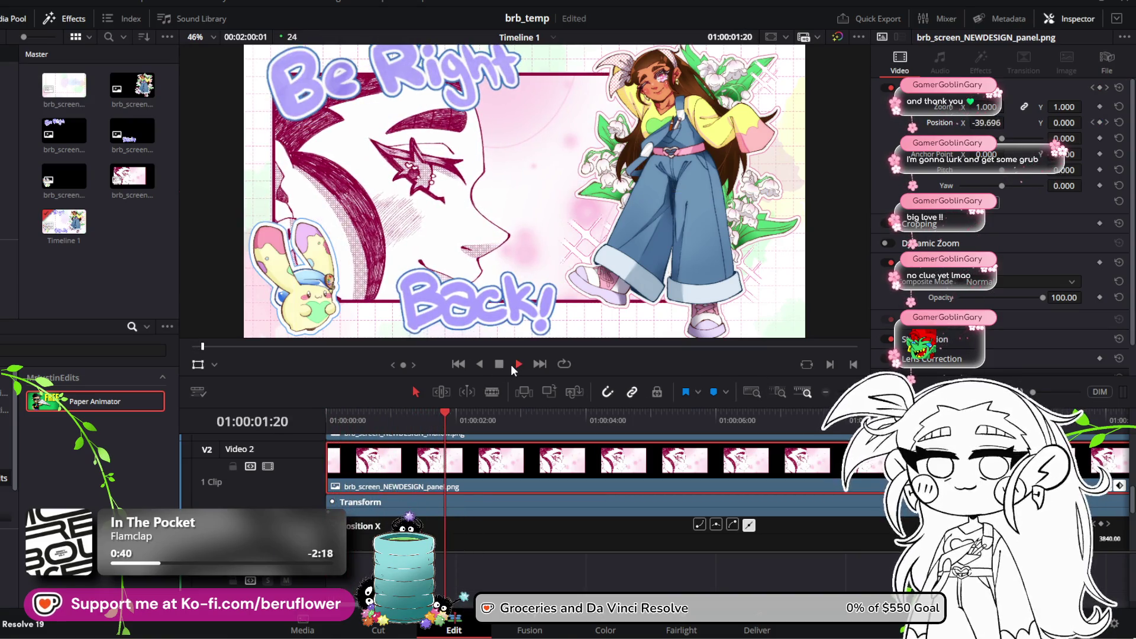
{"action": "left_click", "coordinate": [496, 364]}
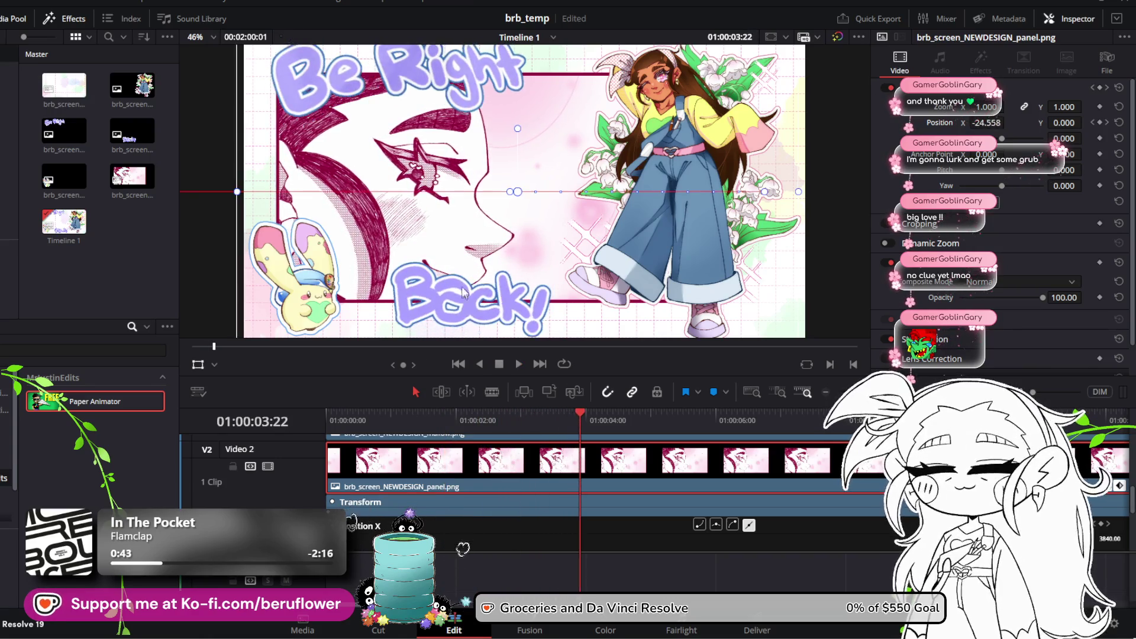
{"action": "scroll", "coordinate": [521, 462], "scroll_direction": "down", "scroll_amount": 5}
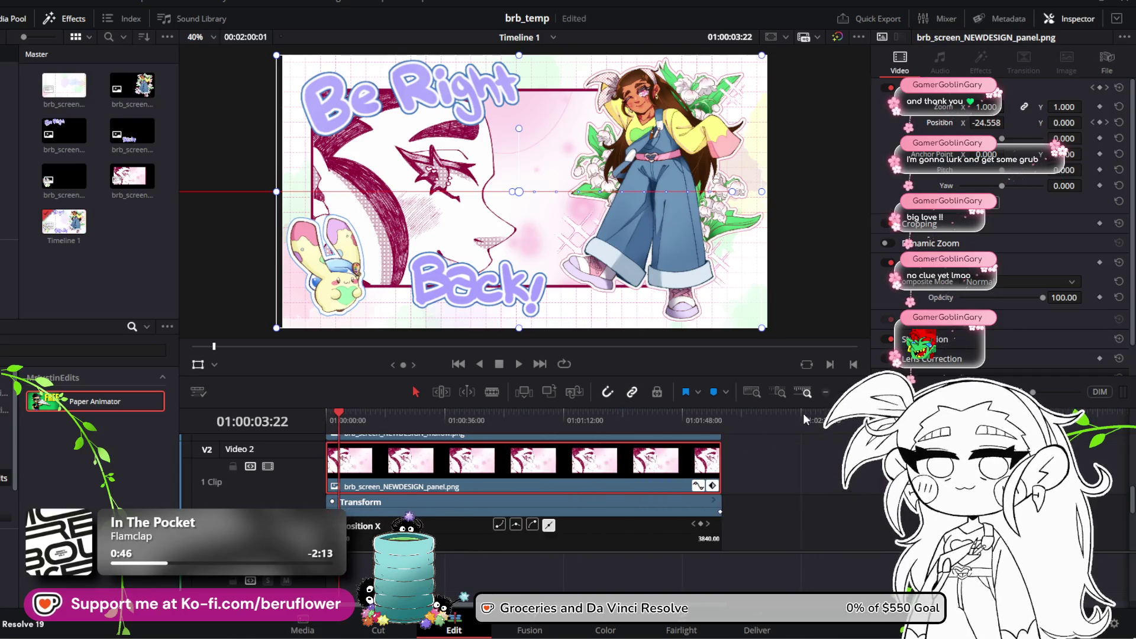
Collapse the Position X curve, save the project at the first frame, and replay the slide-in
{"action": "left_click", "coordinate": [701, 485]}
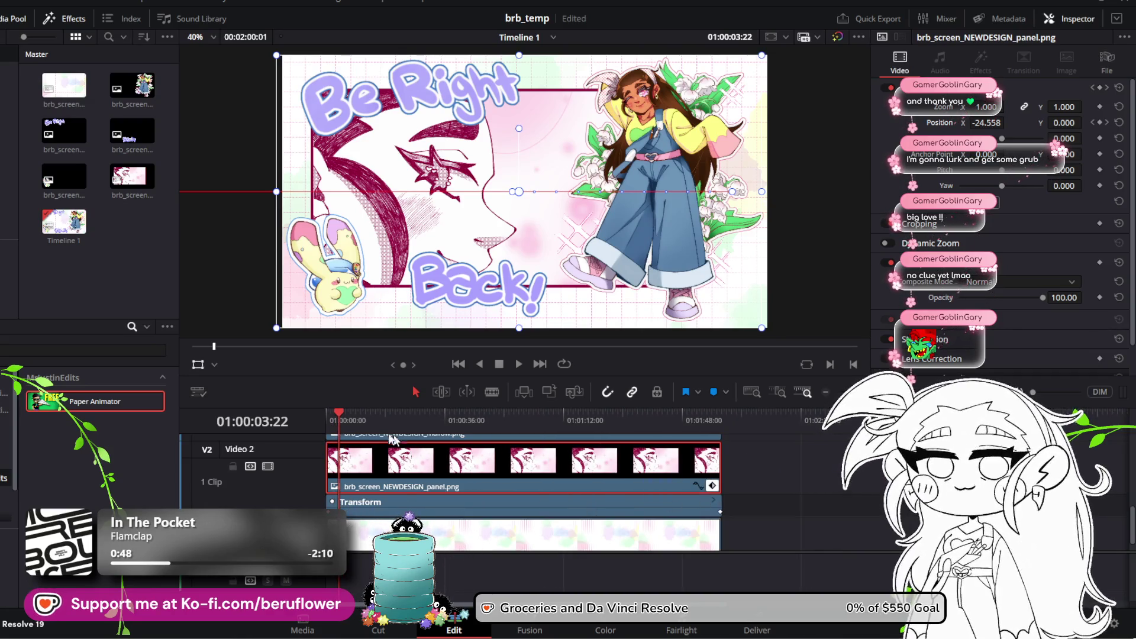
{"action": "left_click", "coordinate": [329, 414]}
{"action": "left_click", "coordinate": [327, 413]}
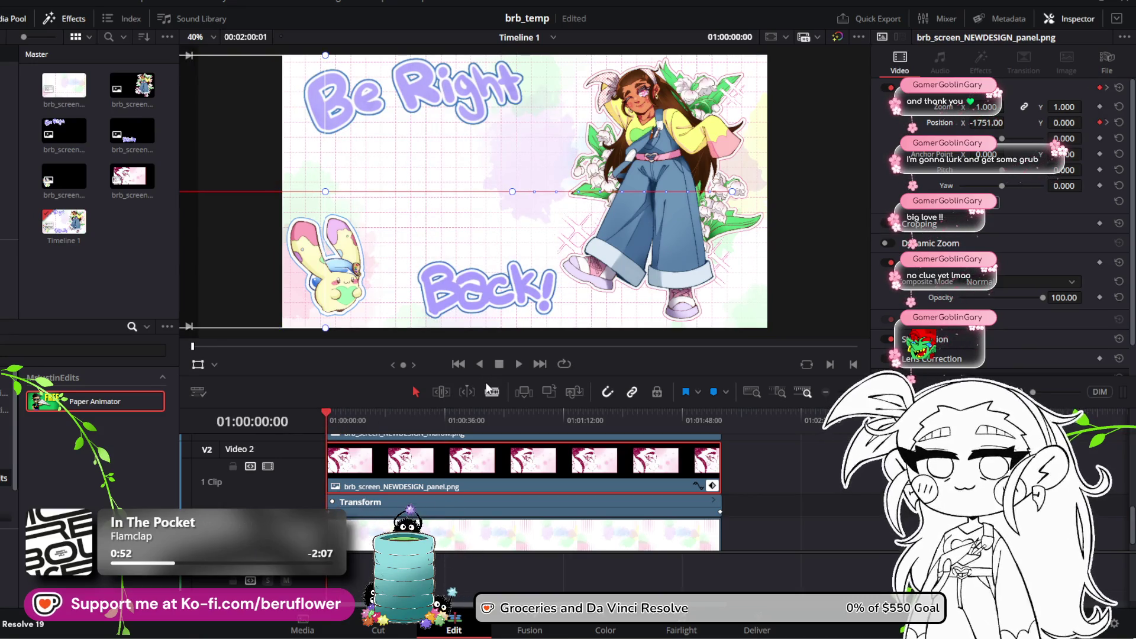
{"action": "key", "text": "ctrl+s"}
{"action": "left_click", "coordinate": [517, 364]}
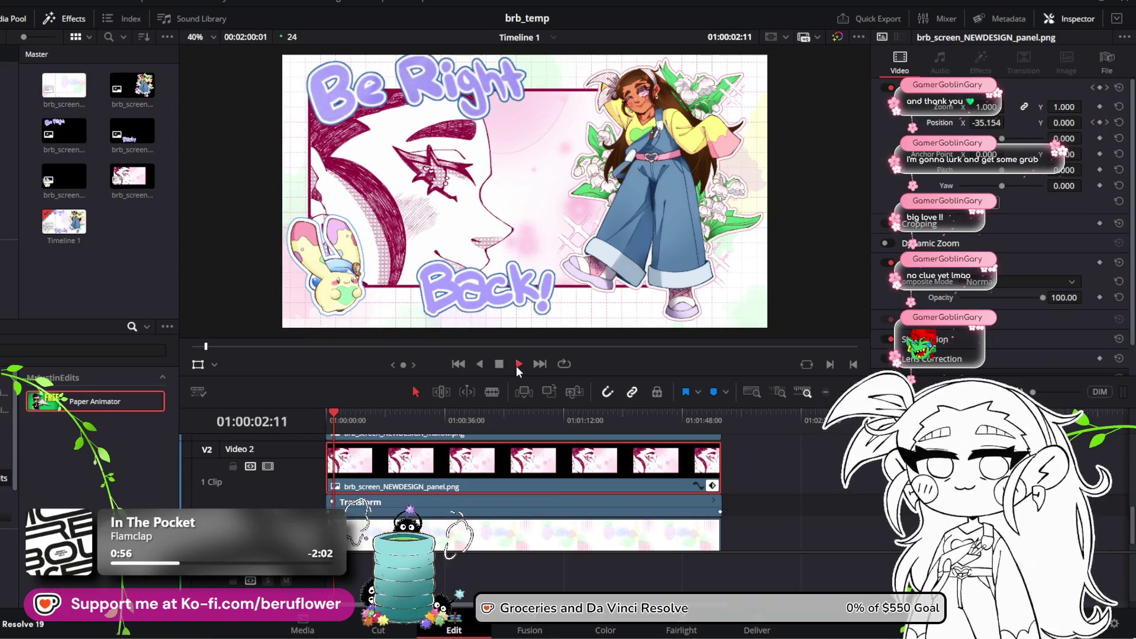
{"action": "left_click", "coordinate": [500, 364]}
{"action": "scroll", "coordinate": [468, 452], "scroll_direction": "up", "scroll_amount": 3}
{"action": "left_click", "coordinate": [463, 456]}
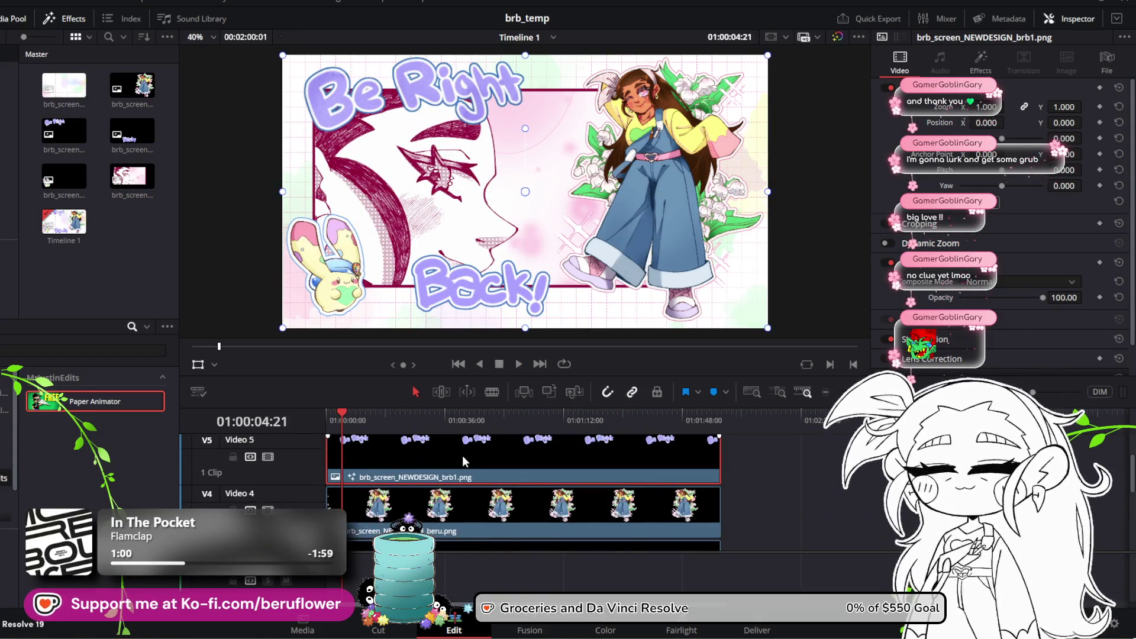
Lower the brb2 text clip's Paper Animator Wiggle to 1.26
{"action": "scroll", "coordinate": [461, 458], "scroll_direction": "up", "scroll_amount": 1}
{"action": "left_click", "coordinate": [470, 461]}
{"action": "scroll", "coordinate": [1000, 225], "scroll_direction": "down", "scroll_amount": 2}
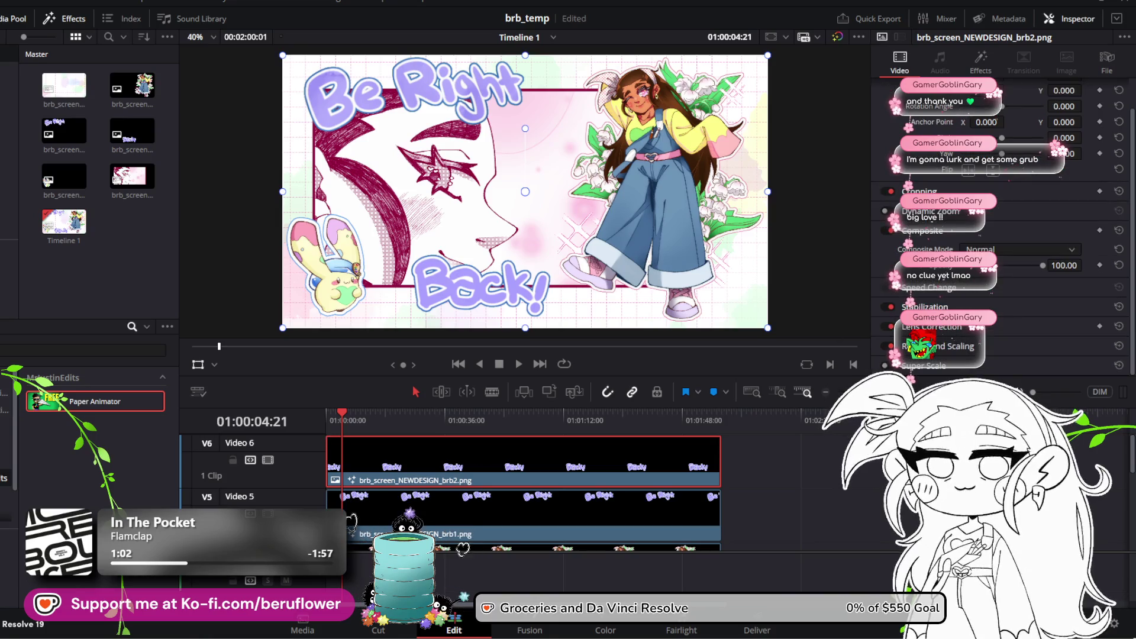
{"action": "left_click", "coordinate": [982, 66]}
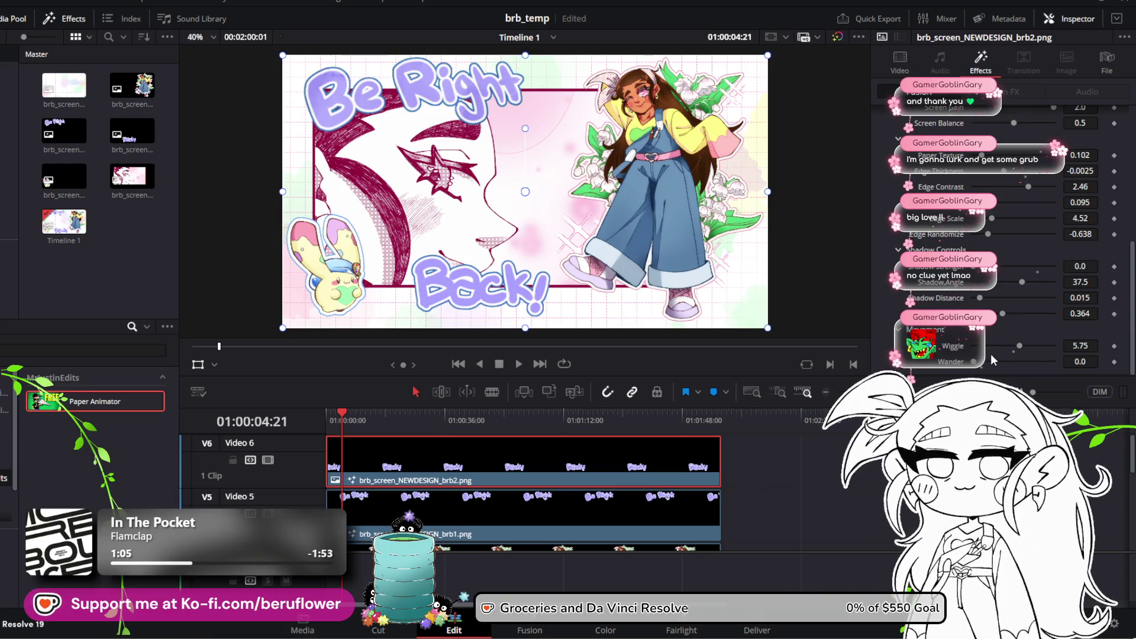
{"action": "left_click_drag", "start_coordinate": [1017, 346], "coordinate": [983, 355]}
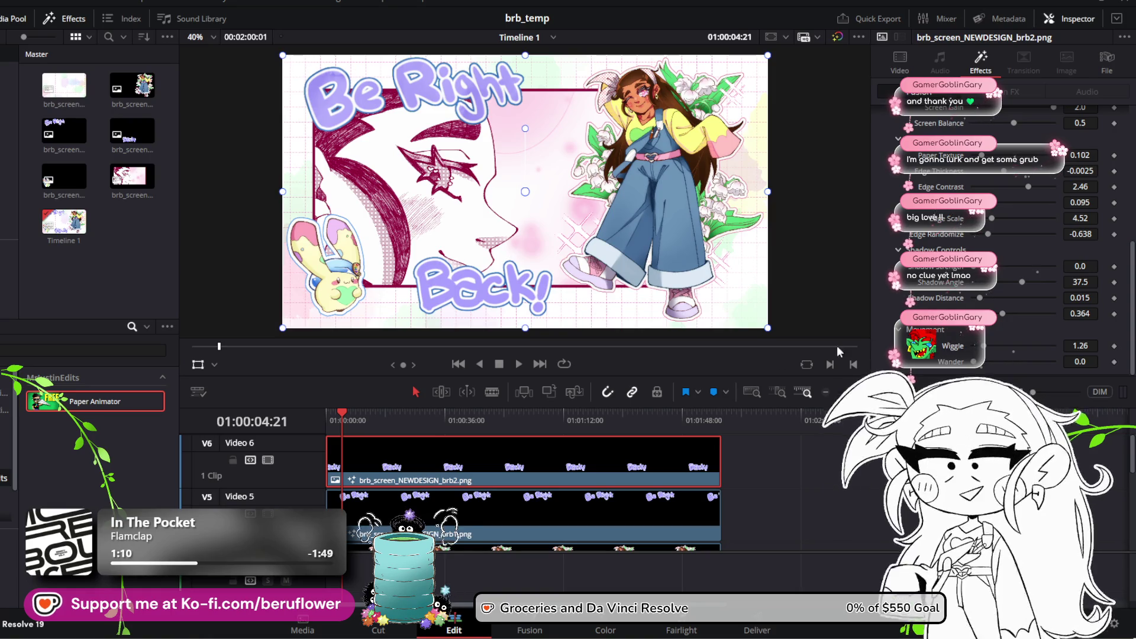
Set the brb1 clip's Wiggle to 0.79 and Wander to 0.047, then play back
{"action": "key", "text": "alt+Down"}
{"action": "left_click_drag", "start_coordinate": [990, 352], "coordinate": [984, 357]}
{"action": "left_click", "coordinate": [563, 466]}
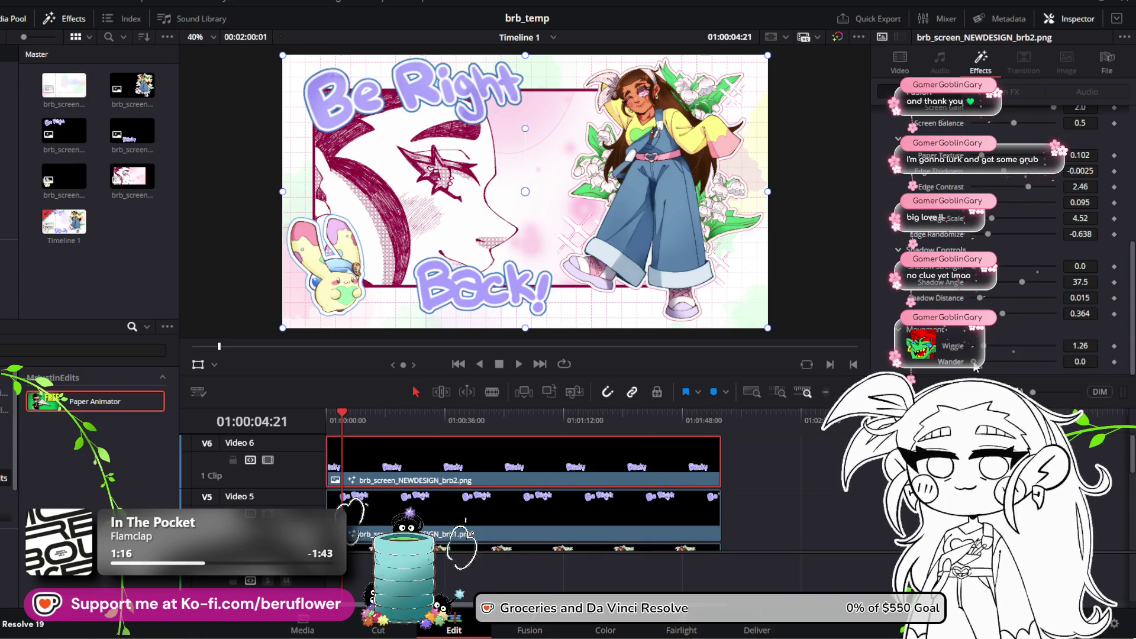
{"action": "left_click", "coordinate": [680, 501]}
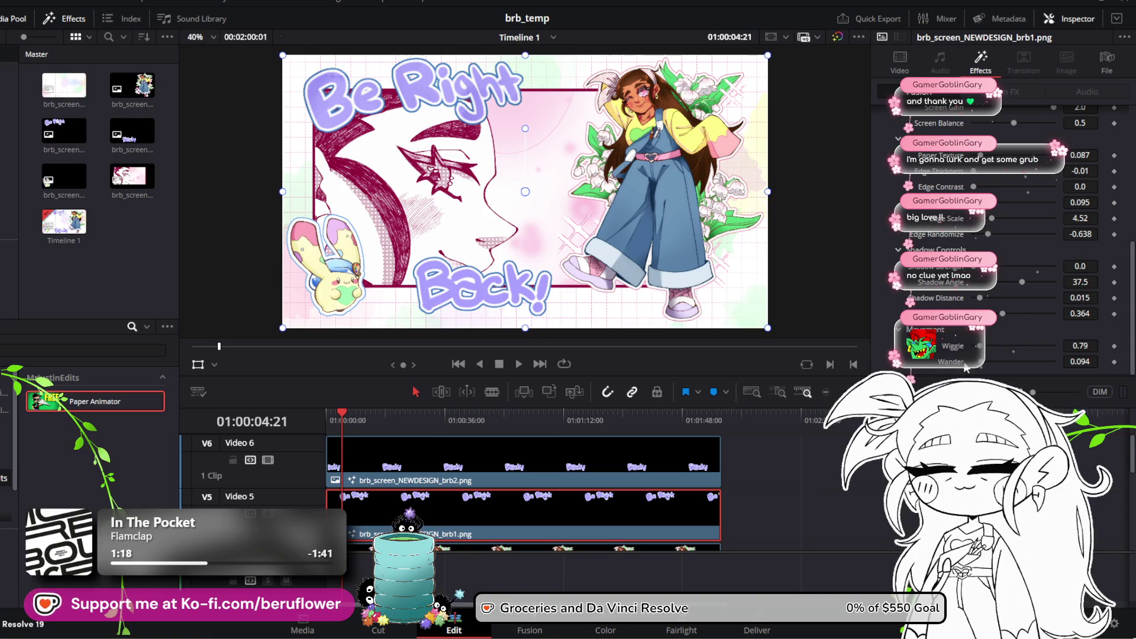
{"action": "left_click_drag", "start_coordinate": [979, 367], "coordinate": [975, 368]}
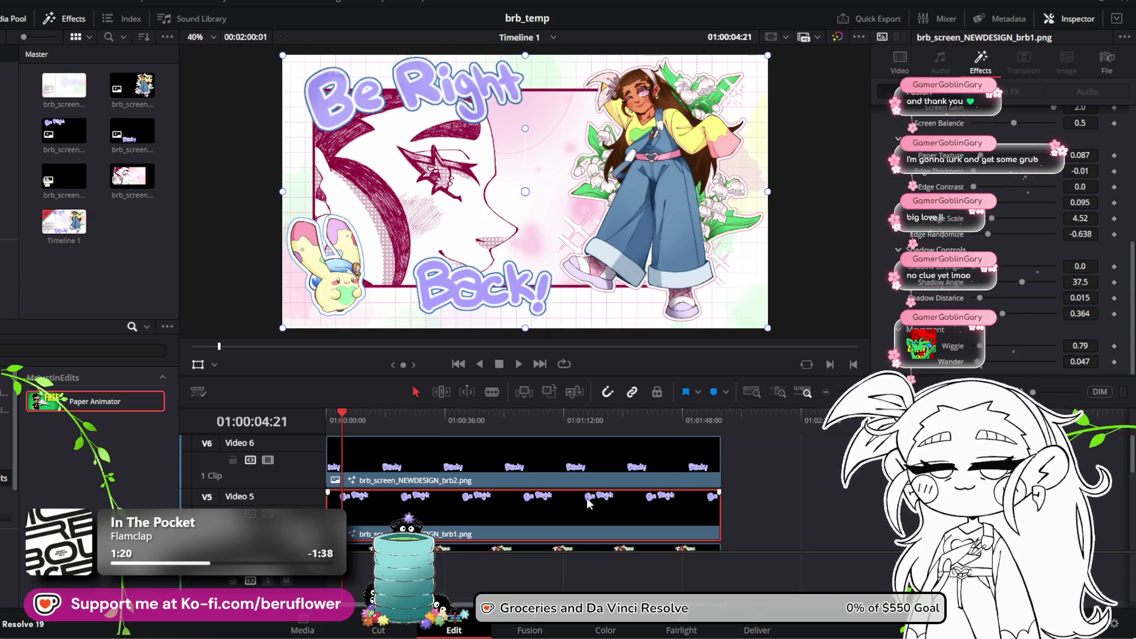
{"action": "left_click", "coordinate": [519, 364]}
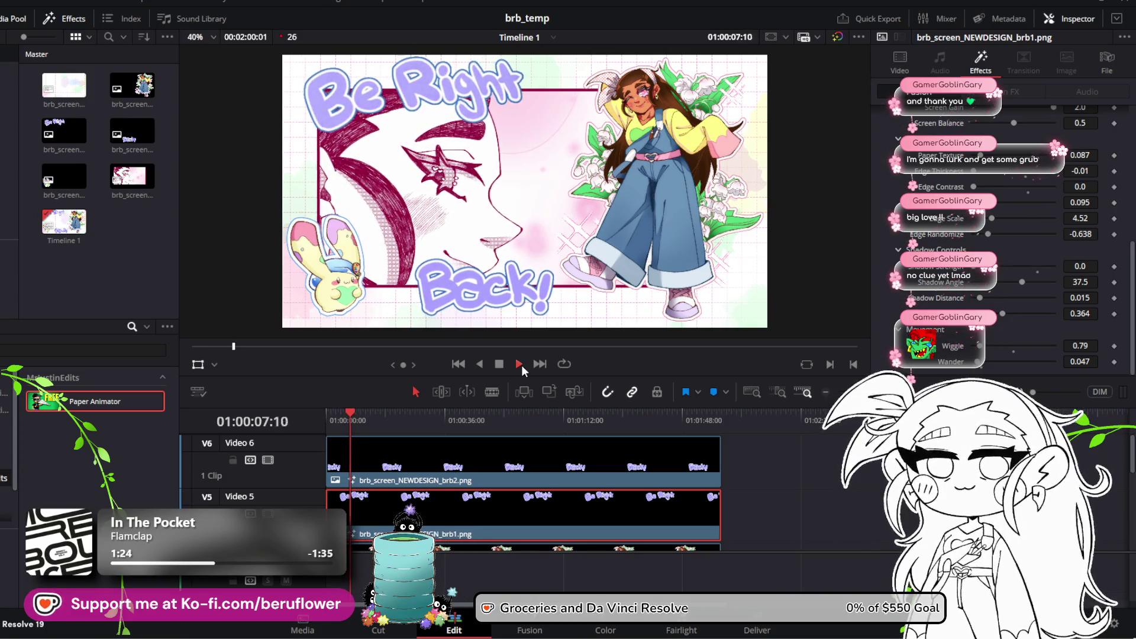
Replay the gentler text wobble from the start, then select the mallow.png clip on Video 3
{"action": "scroll", "coordinate": [456, 230], "scroll_direction": "down", "scroll_amount": 1}
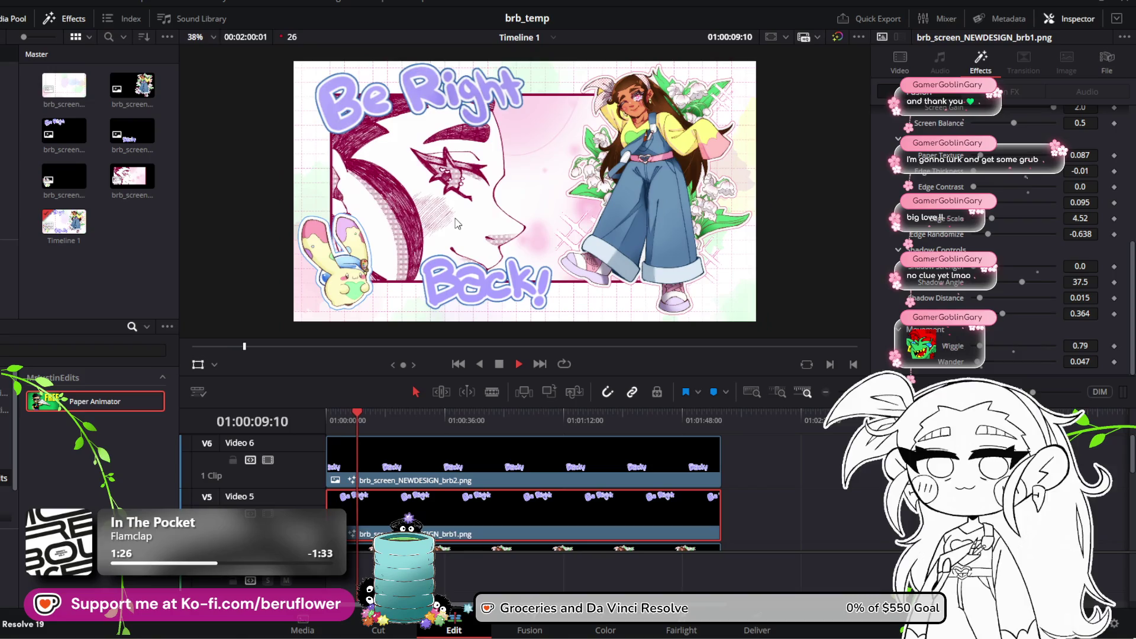
{"action": "scroll", "coordinate": [459, 212], "scroll_direction": "up", "scroll_amount": 3}
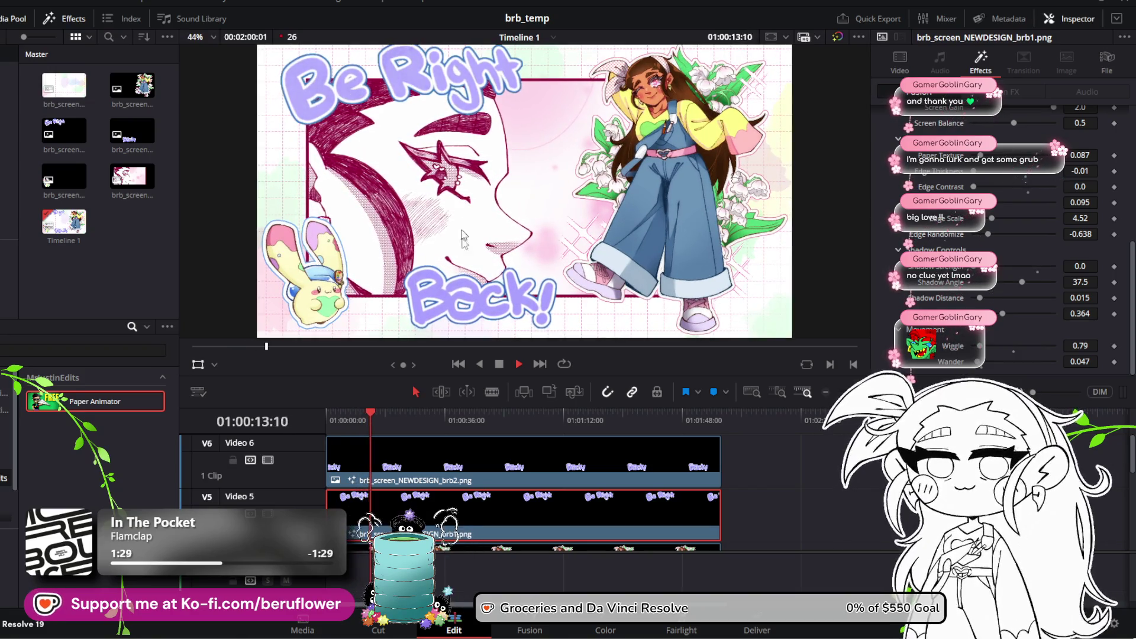
{"action": "left_click", "coordinate": [502, 361]}
{"action": "left_click_drag", "start_coordinate": [376, 417], "coordinate": [317, 418]}
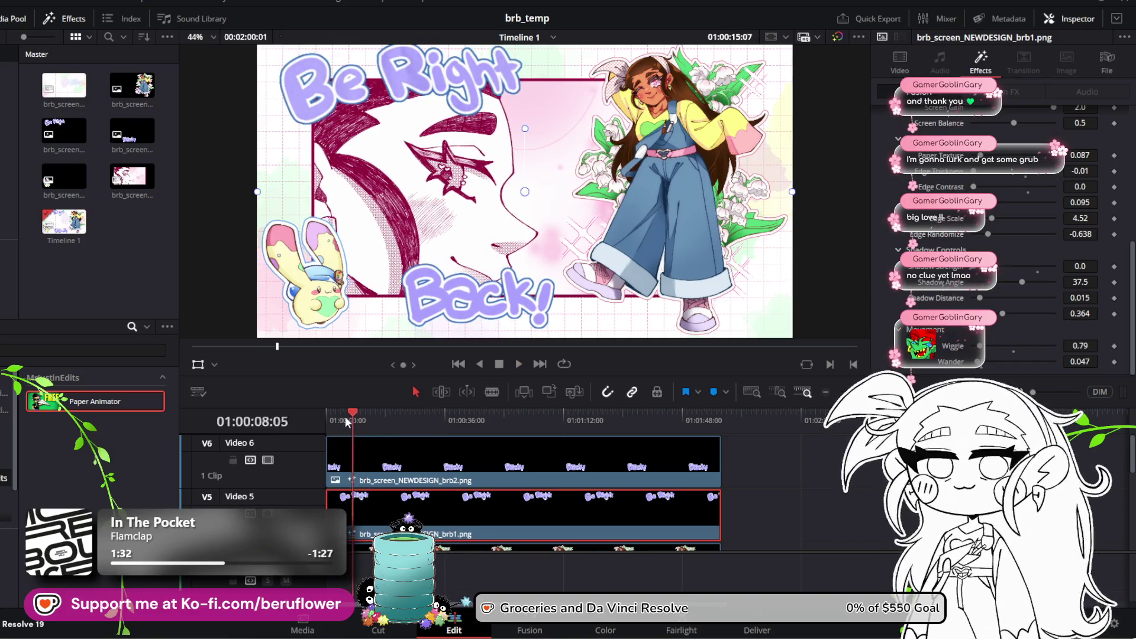
{"action": "left_click", "coordinate": [518, 364]}
{"action": "left_click", "coordinate": [499, 363]}
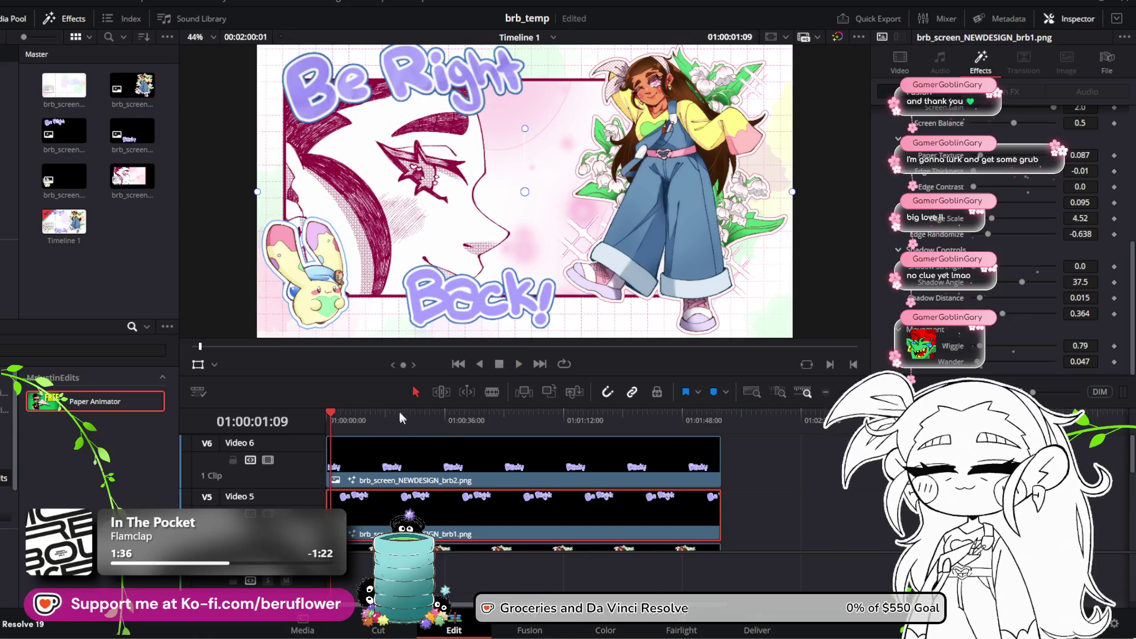
{"action": "scroll", "coordinate": [408, 462], "scroll_direction": "down", "scroll_amount": 3}
{"action": "left_click", "coordinate": [407, 473]}
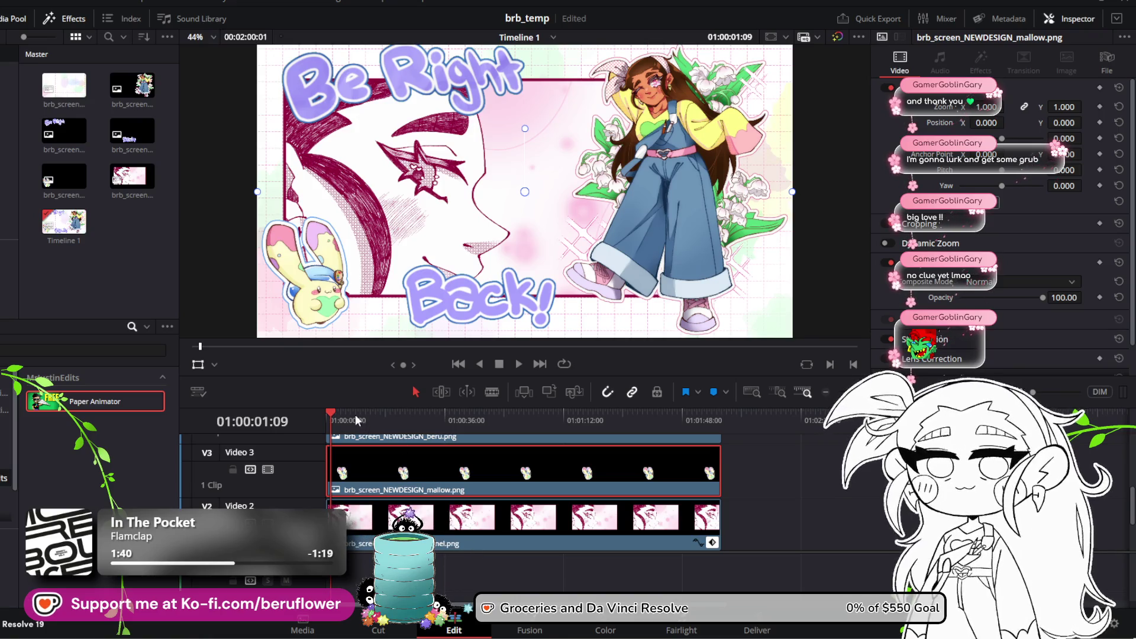
Keyframe the mallow's Position X at -671 on frame 0 and show its Position X curve
{"action": "left_click", "coordinate": [325, 414]}
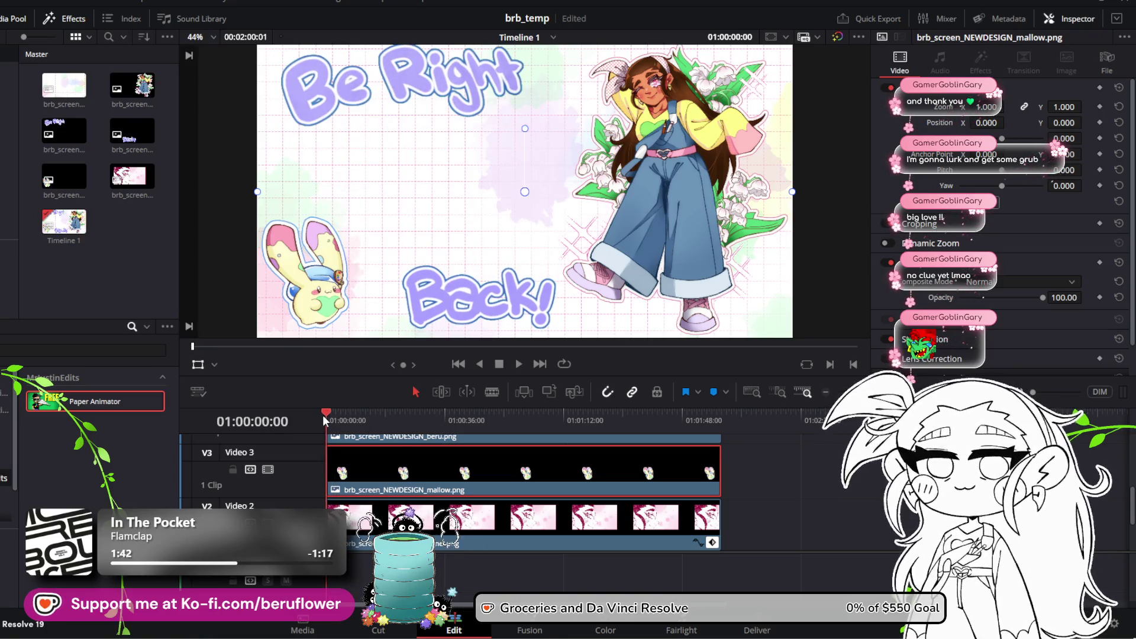
{"action": "mouse_move", "coordinate": [322, 417]}
{"action": "left_mouse_down"}
{"action": "mouse_move", "coordinate": [337, 420]}
{"action": "mouse_move", "coordinate": [320, 420]}
{"action": "left_mouse_up"}
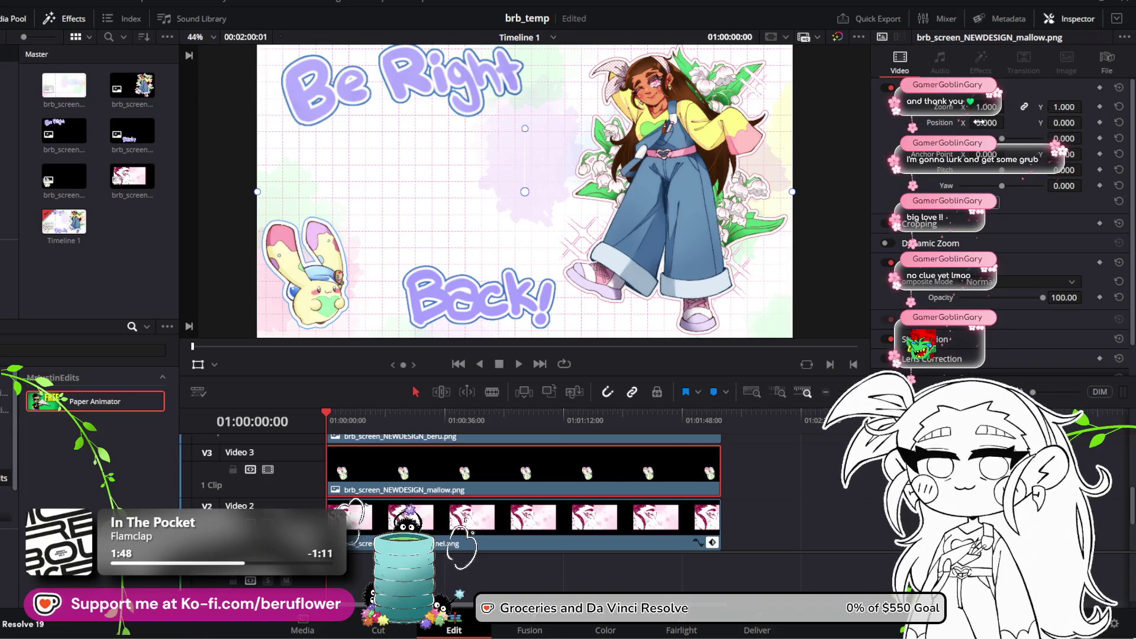
{"action": "left_click_drag", "start_coordinate": [979, 123], "coordinate": [953, 122]}
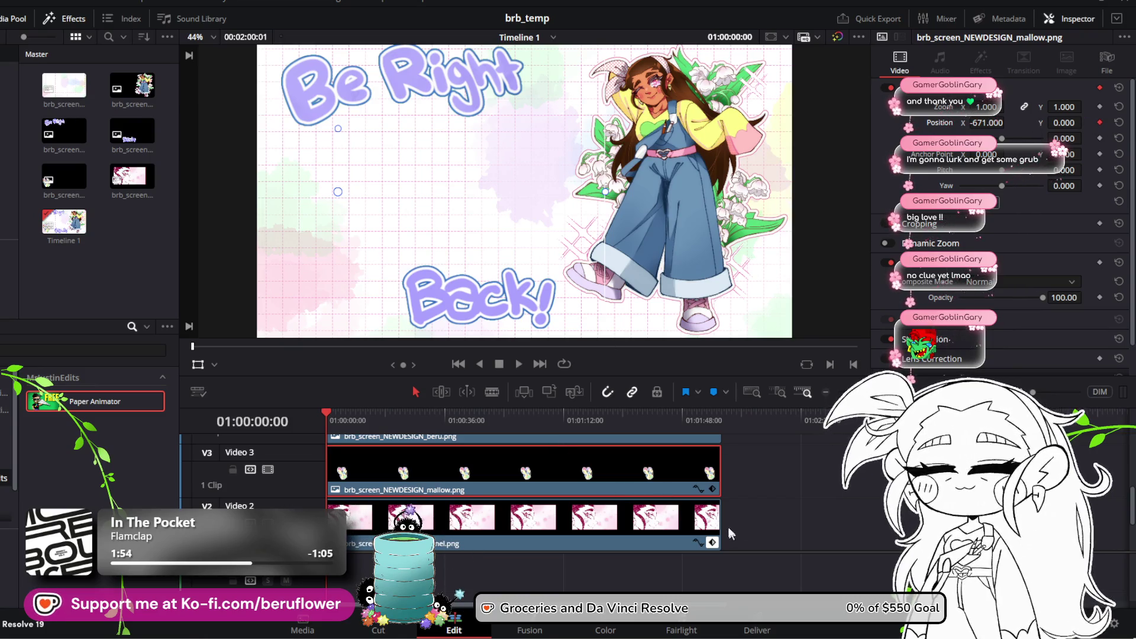
{"action": "left_click", "coordinate": [700, 489]}
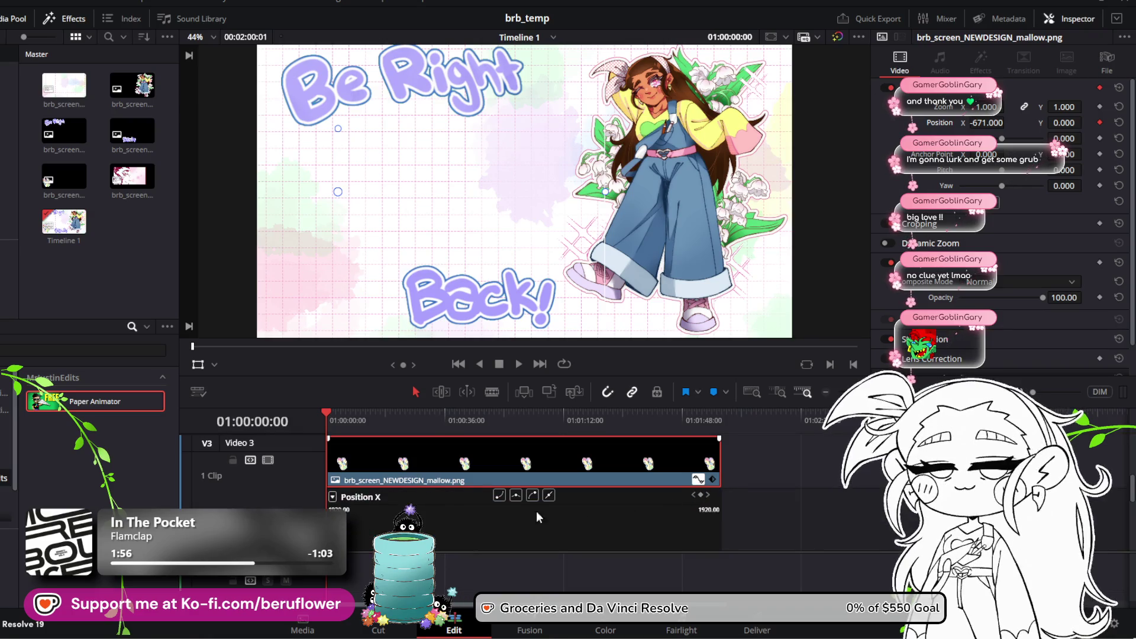
A few frames in, move the mallow into view, adding a Position X keyframe
{"action": "left_click_drag", "start_coordinate": [329, 413], "coordinate": [325, 410]}
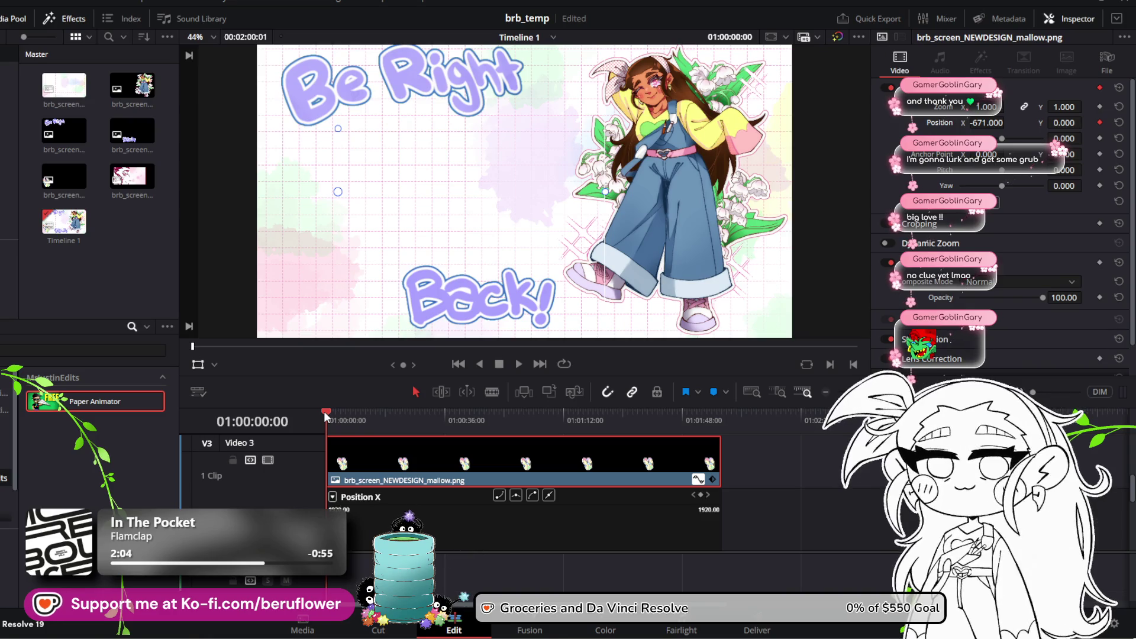
{"action": "left_click_drag", "start_coordinate": [324, 411], "coordinate": [335, 417]}
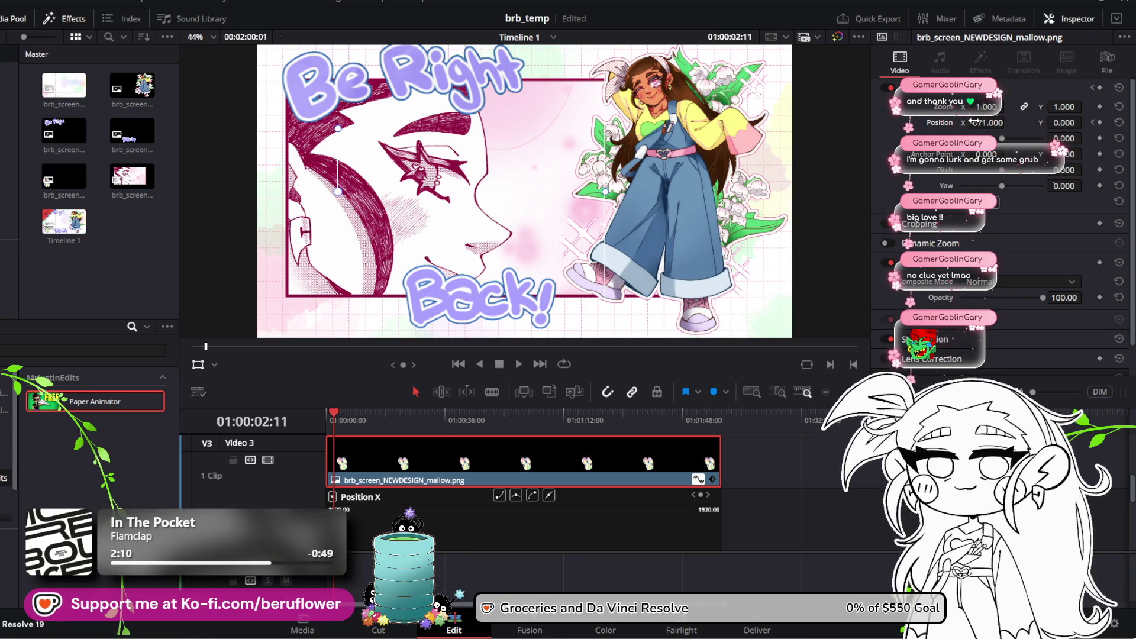
{"action": "left_click_drag", "start_coordinate": [1008, 122], "coordinate": [1008, 121]}
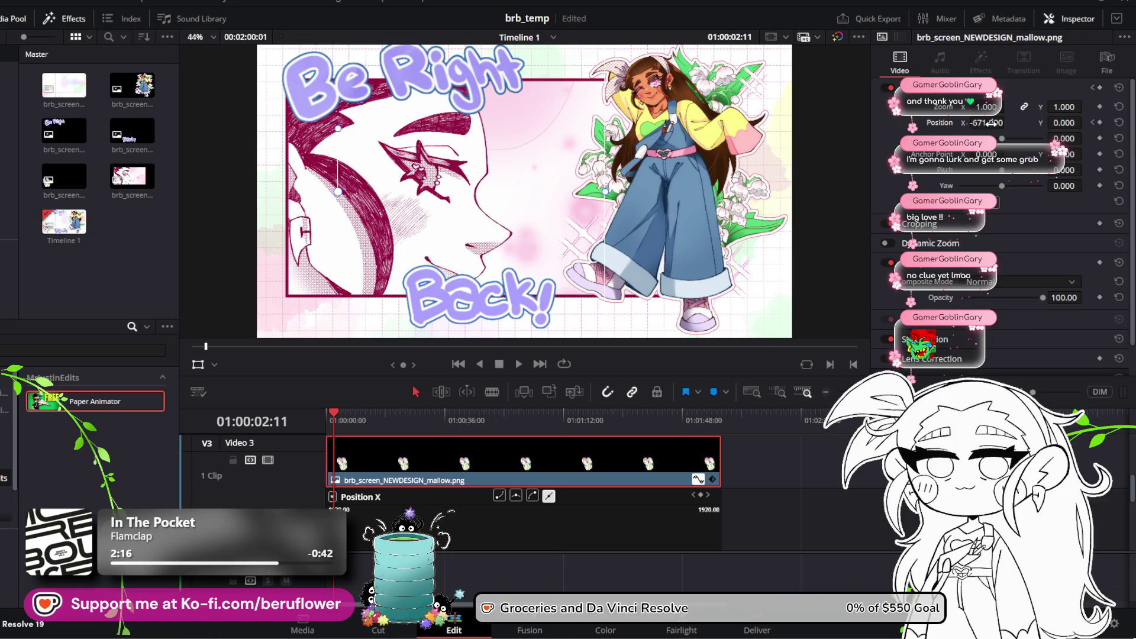
{"action": "left_click_drag", "start_coordinate": [966, 126], "coordinate": [1007, 122]}
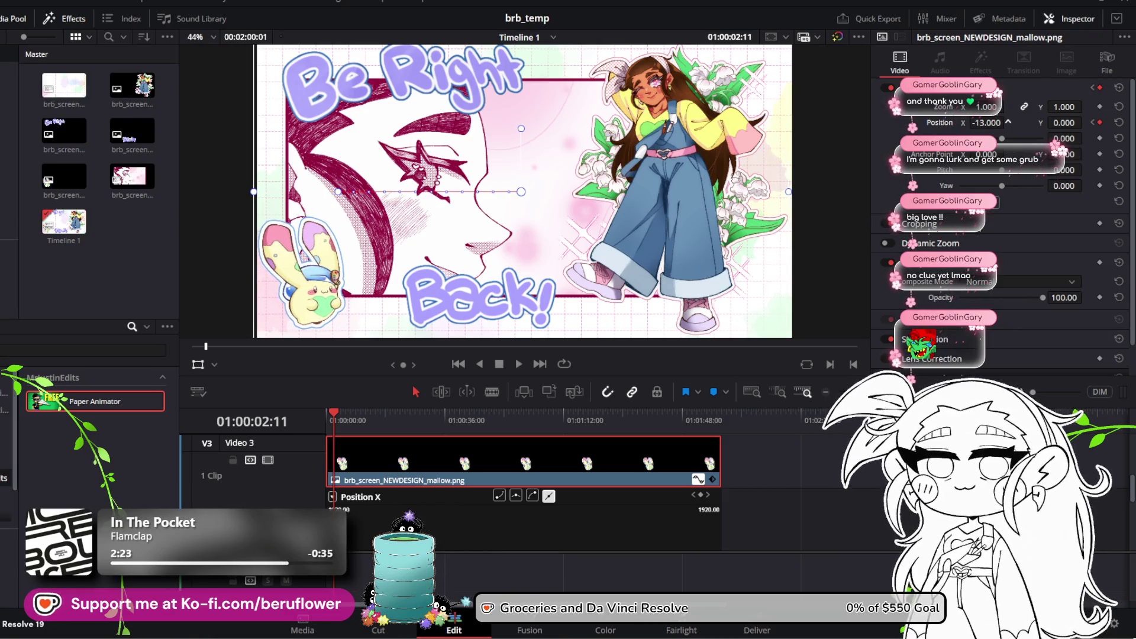
Set the mallow's Position X to 227 at 01:00:48:10, then replay from the start
{"action": "mouse_move", "coordinate": [335, 416]}
{"action": "left_mouse_down"}
{"action": "mouse_move", "coordinate": [475, 422]}
{"action": "mouse_move", "coordinate": [466, 414]}
{"action": "left_mouse_up"}
{"action": "scroll", "coordinate": [432, 491], "scroll_direction": "down", "scroll_amount": 3}
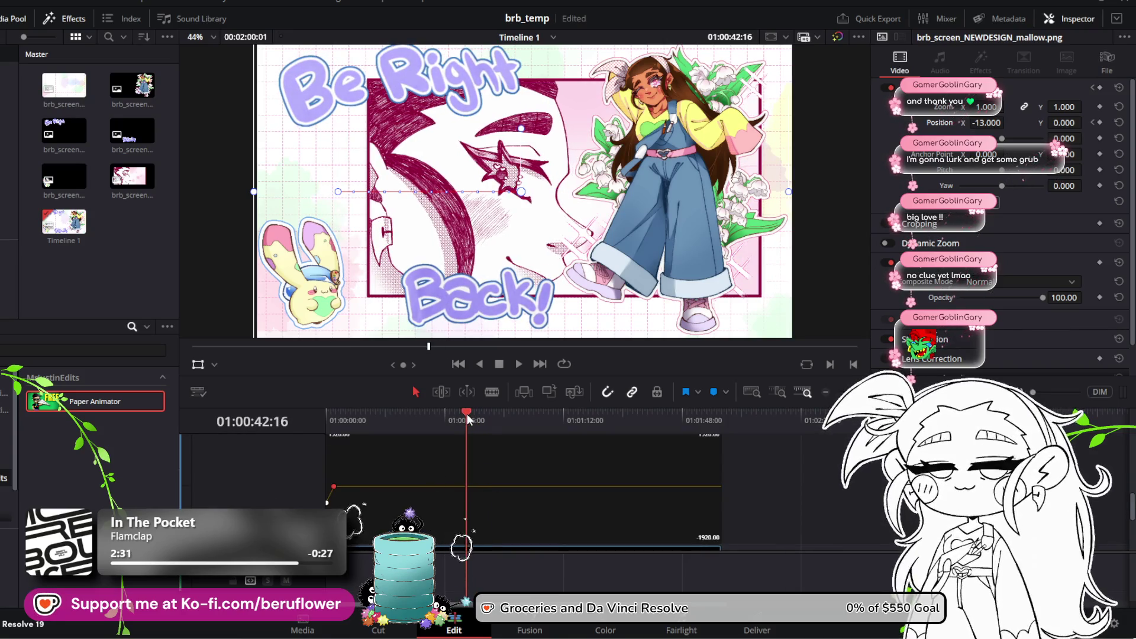
{"action": "key", "text": "space"}
{"action": "left_click_drag", "start_coordinate": [470, 414], "coordinate": [431, 417]}
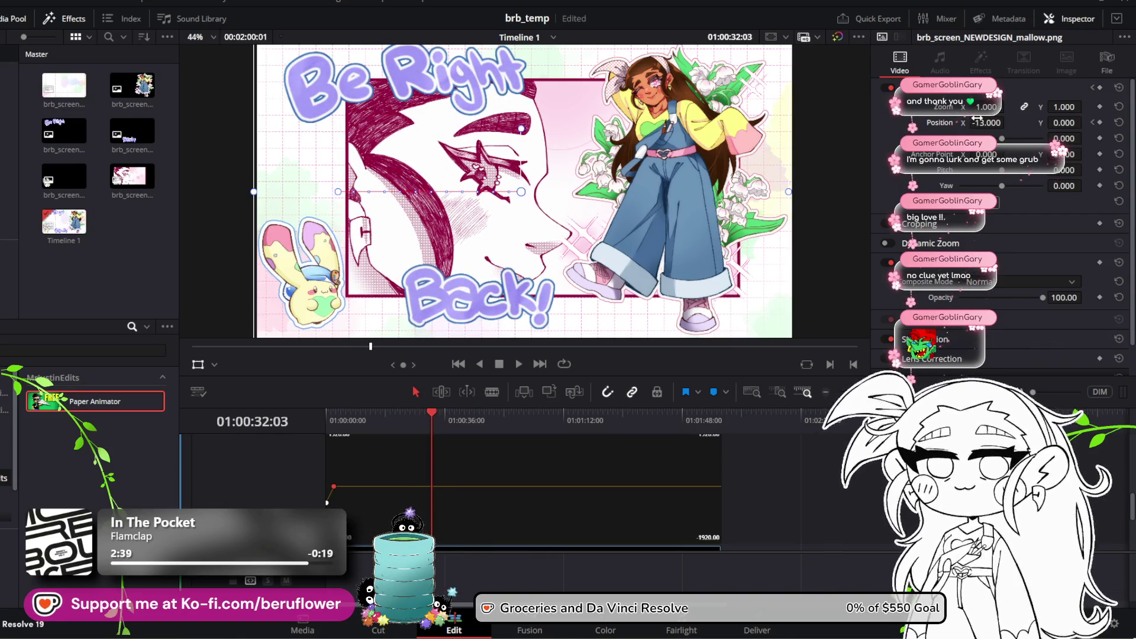
{"action": "left_click_drag", "start_coordinate": [434, 416], "coordinate": [486, 411]}
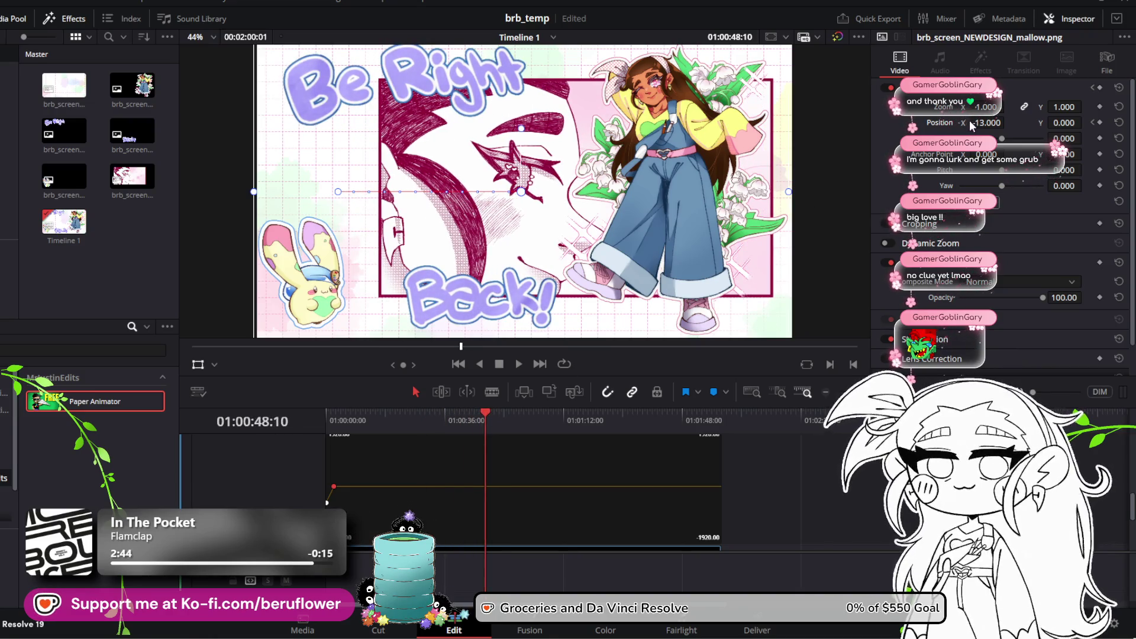
{"action": "left_click_drag", "start_coordinate": [982, 122], "coordinate": [1007, 122]}
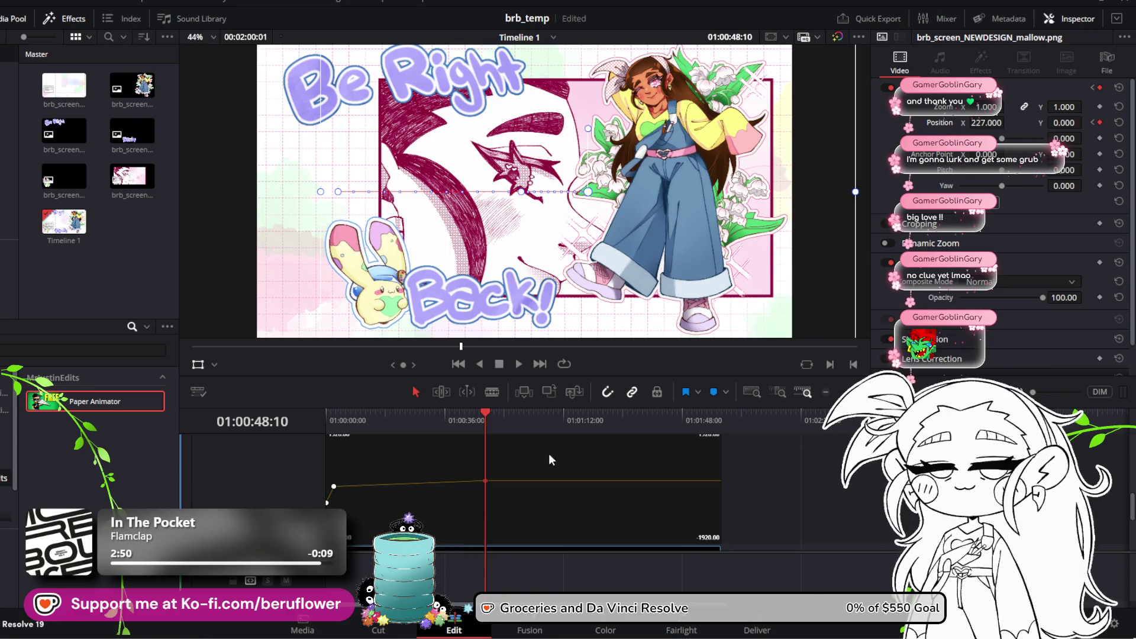
{"action": "left_click_drag", "start_coordinate": [482, 412], "coordinate": [322, 424]}
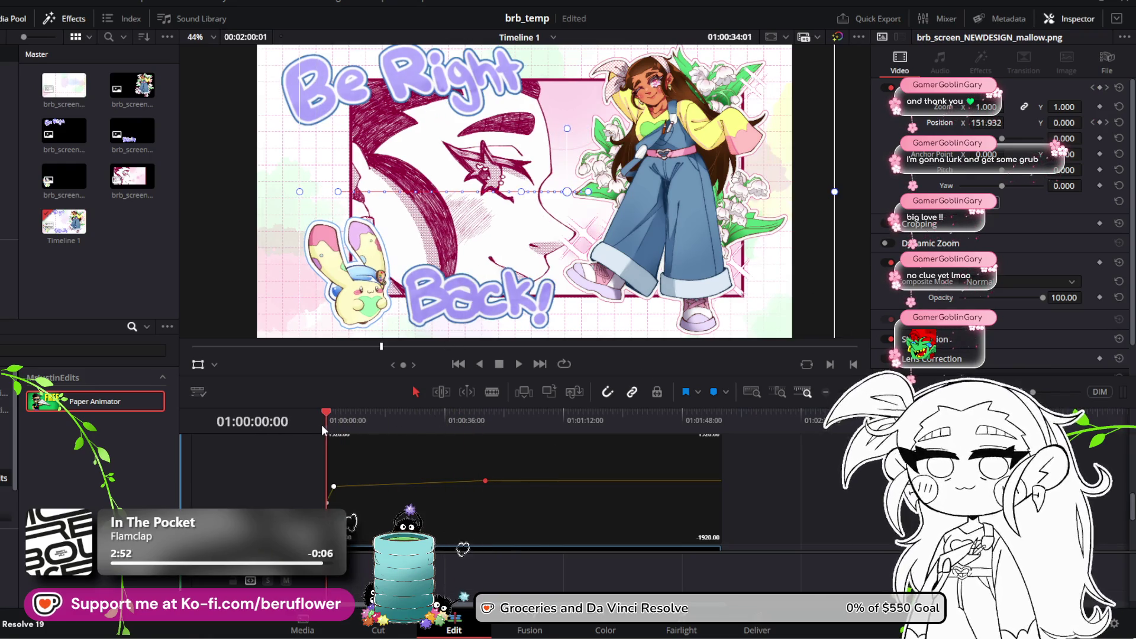
{"action": "left_click", "coordinate": [518, 363]}
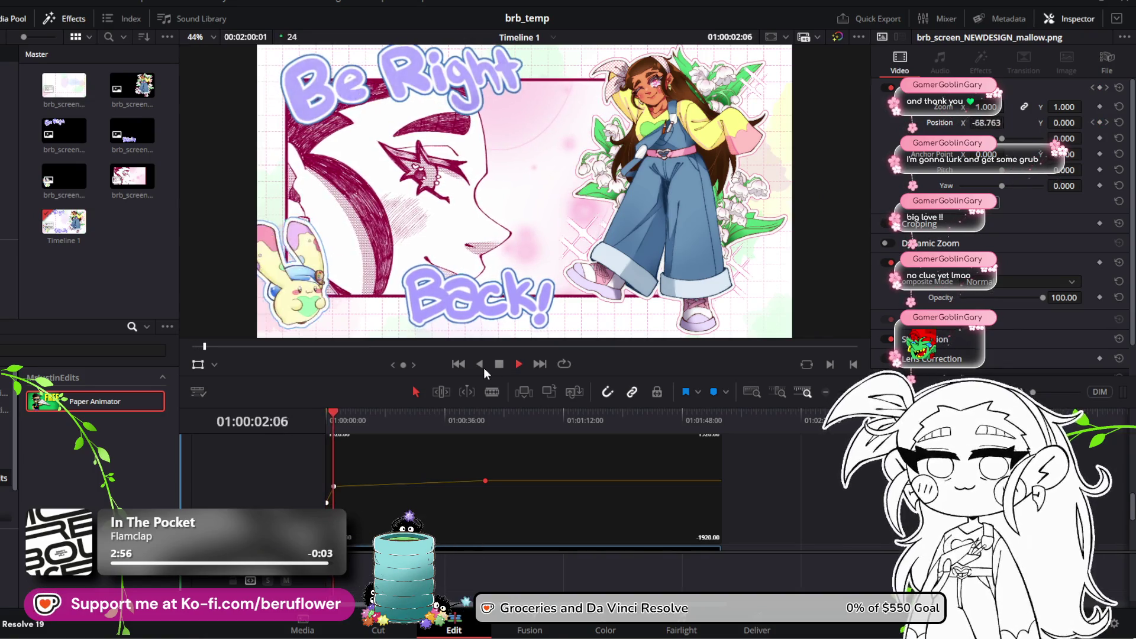
Scrub back and replay the mallow's slide-in from the beginning
{"action": "left_click_drag", "start_coordinate": [339, 418], "coordinate": [307, 432]}
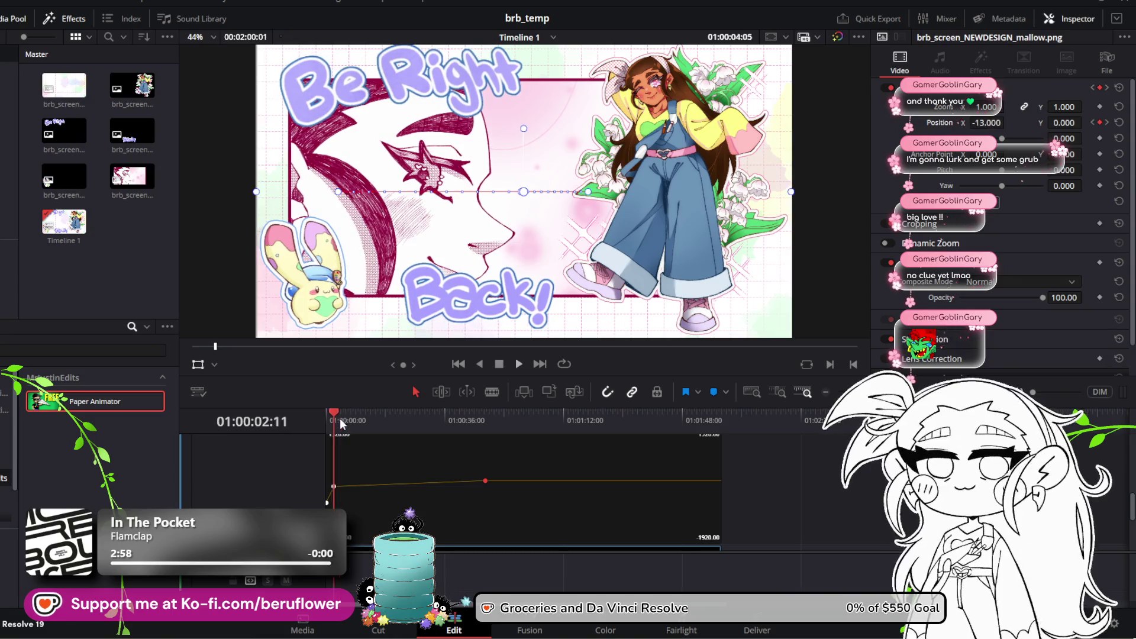
{"action": "left_click", "coordinate": [518, 364]}
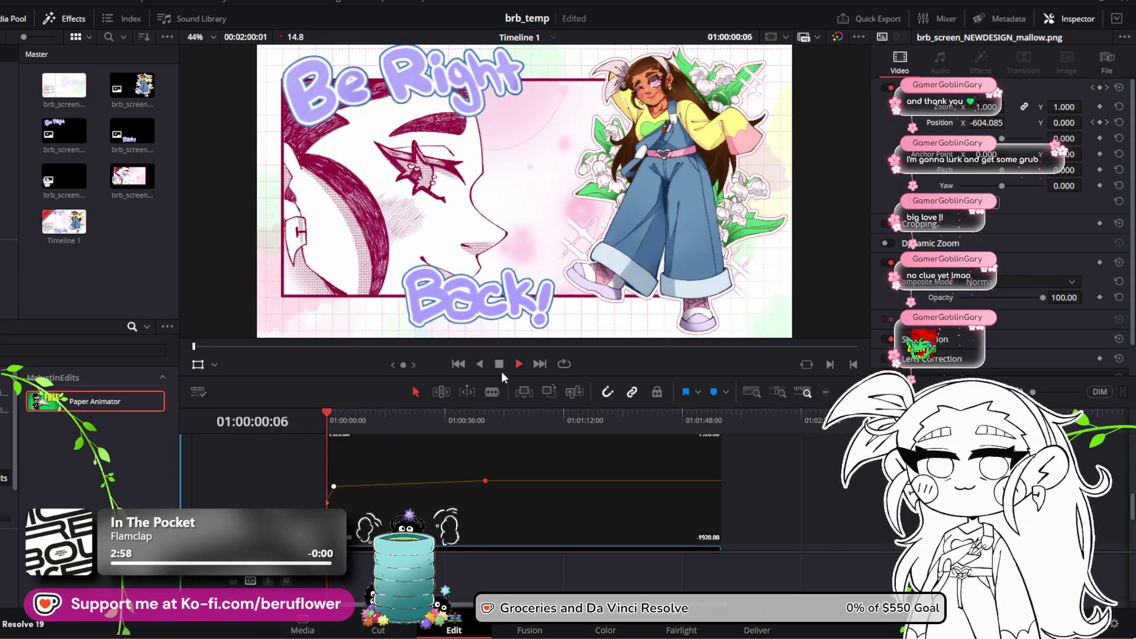
{"action": "left_click", "coordinate": [496, 365]}
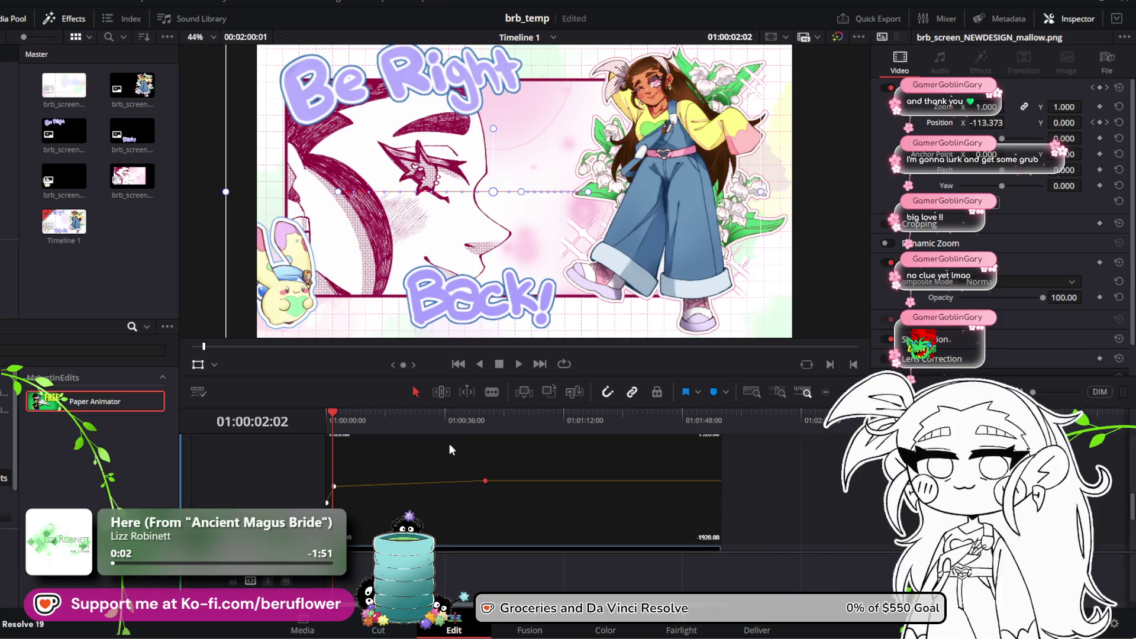
Scroll through the timeline tracks to inspect the Position X keyframe curves of the first two seconds
{"action": "scroll", "coordinate": [450, 441], "scroll_direction": "down", "scroll_amount": 3}
{"action": "scroll", "coordinate": [555, 476], "scroll_direction": "down", "scroll_amount": 5}
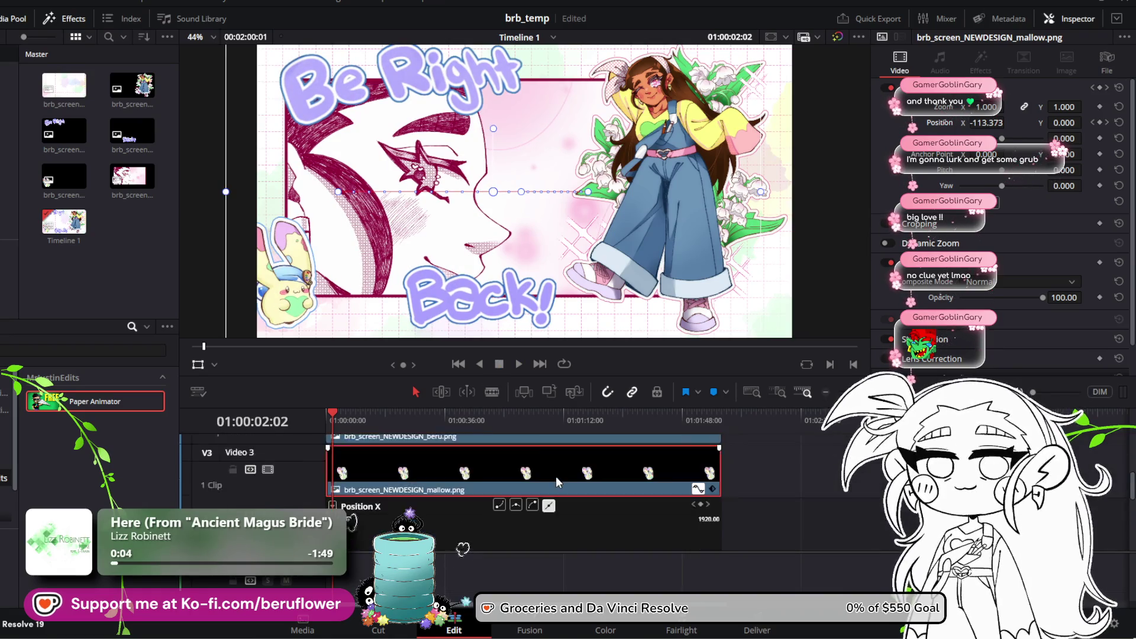
{"action": "scroll", "coordinate": [587, 483], "scroll_direction": "up", "scroll_amount": 2}
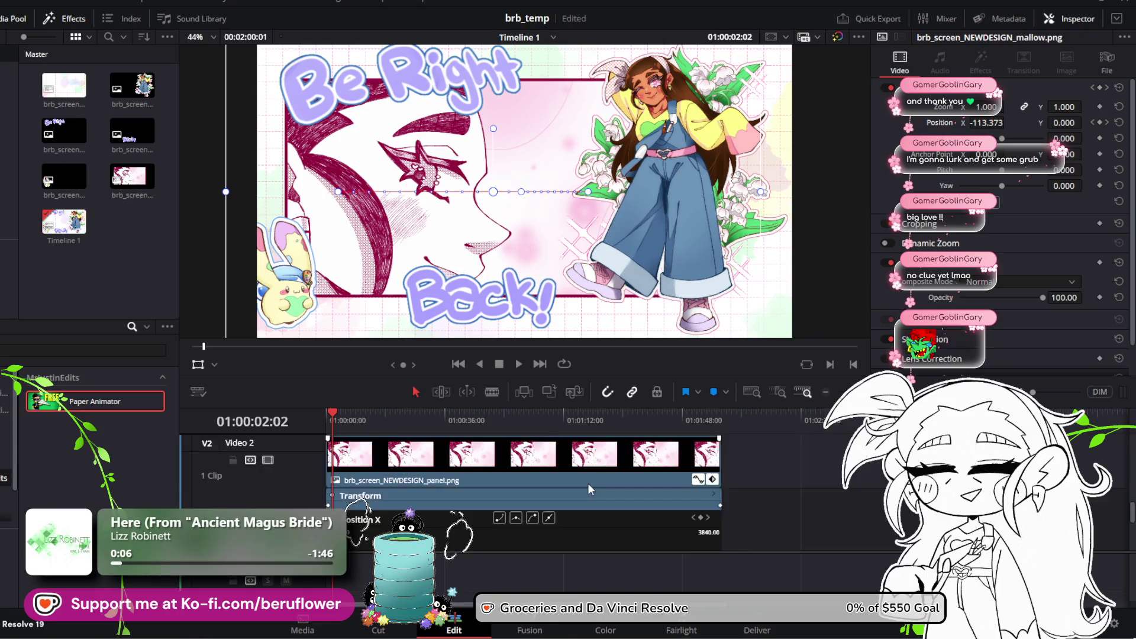
{"action": "scroll", "coordinate": [584, 483], "scroll_direction": "down", "scroll_amount": 3}
{"action": "scroll", "coordinate": [485, 497], "scroll_direction": "up", "scroll_amount": 3}
{"action": "scroll", "coordinate": [485, 496], "scroll_direction": "up", "scroll_amount": 3}
{"action": "scroll", "coordinate": [485, 492], "scroll_direction": "down", "scroll_amount": 3}
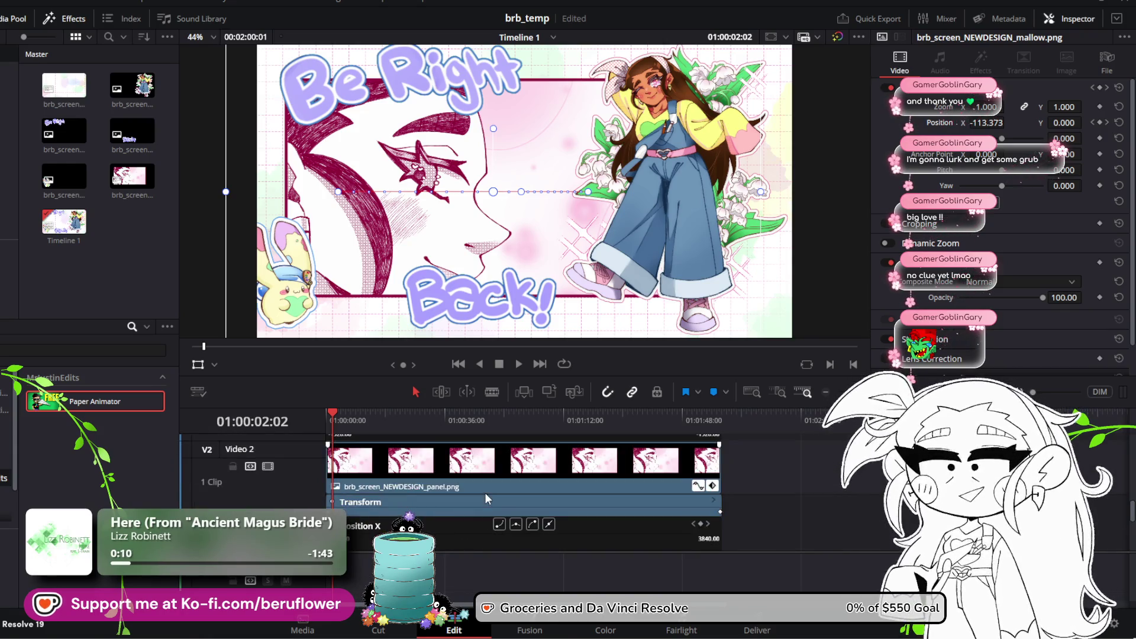
{"action": "scroll", "coordinate": [651, 520], "scroll_direction": "down", "scroll_amount": 2}
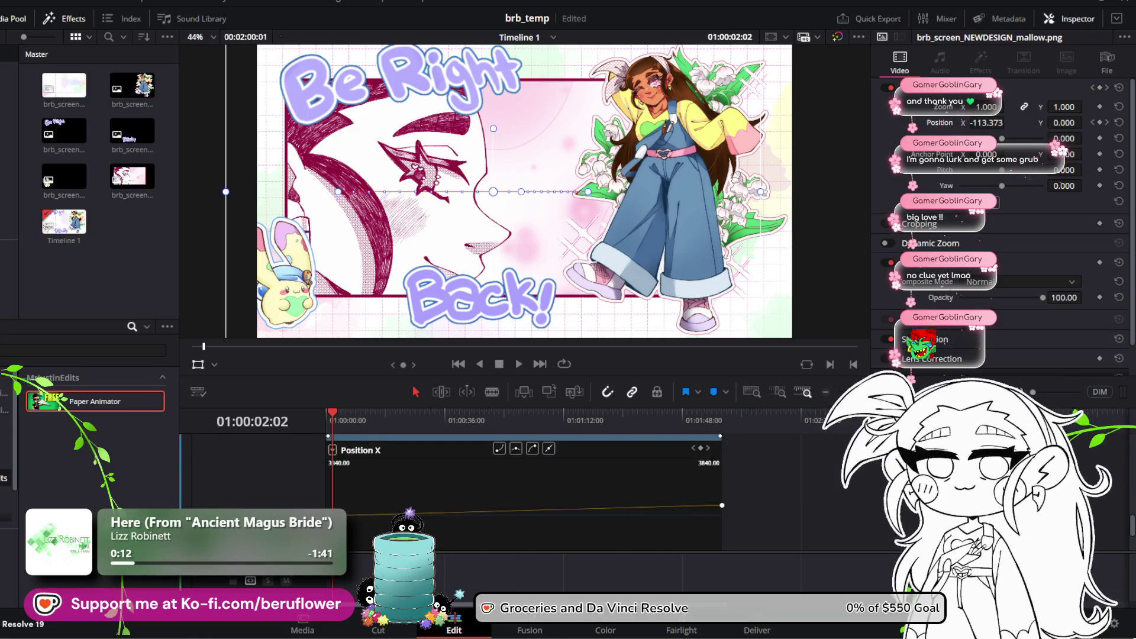
{"action": "scroll", "coordinate": [408, 509], "scroll_direction": "up", "scroll_amount": 5, "text": "ctrl"}
{"action": "scroll", "coordinate": [408, 509], "scroll_direction": "up", "scroll_amount": 2, "text": "ctrl"}
{"action": "scroll", "coordinate": [355, 506], "scroll_direction": "up", "scroll_amount": 3}
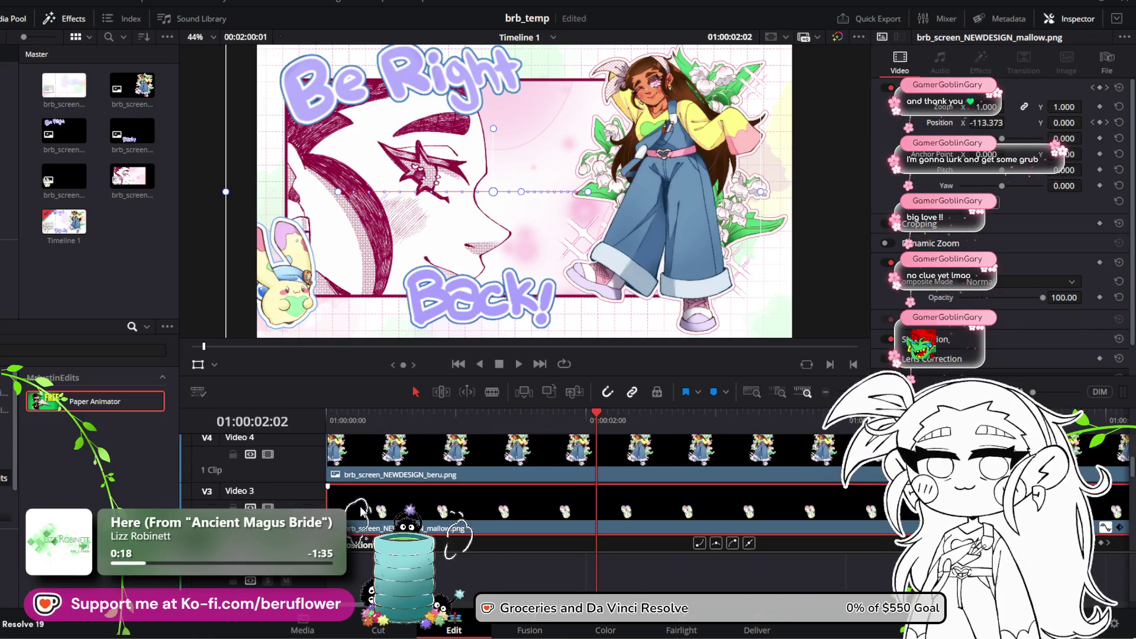
{"action": "scroll", "coordinate": [361, 506], "scroll_direction": "down", "scroll_amount": 3}
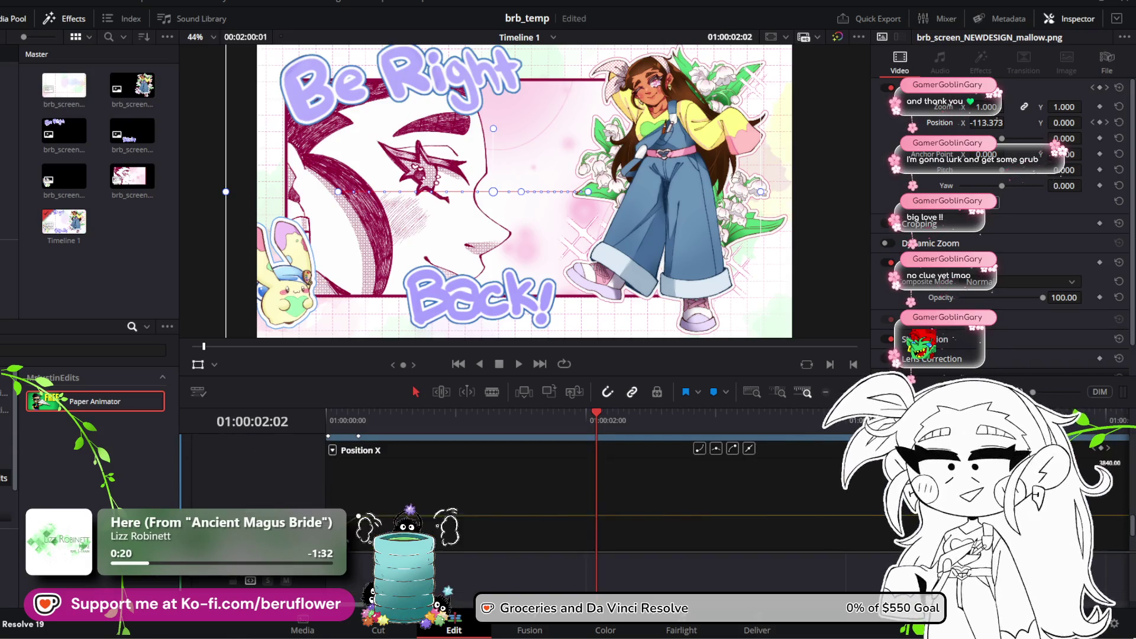
Move to a frame near the start and select the mallow clip's Position X field
{"action": "left_click_drag", "start_coordinate": [597, 412], "coordinate": [363, 426]}
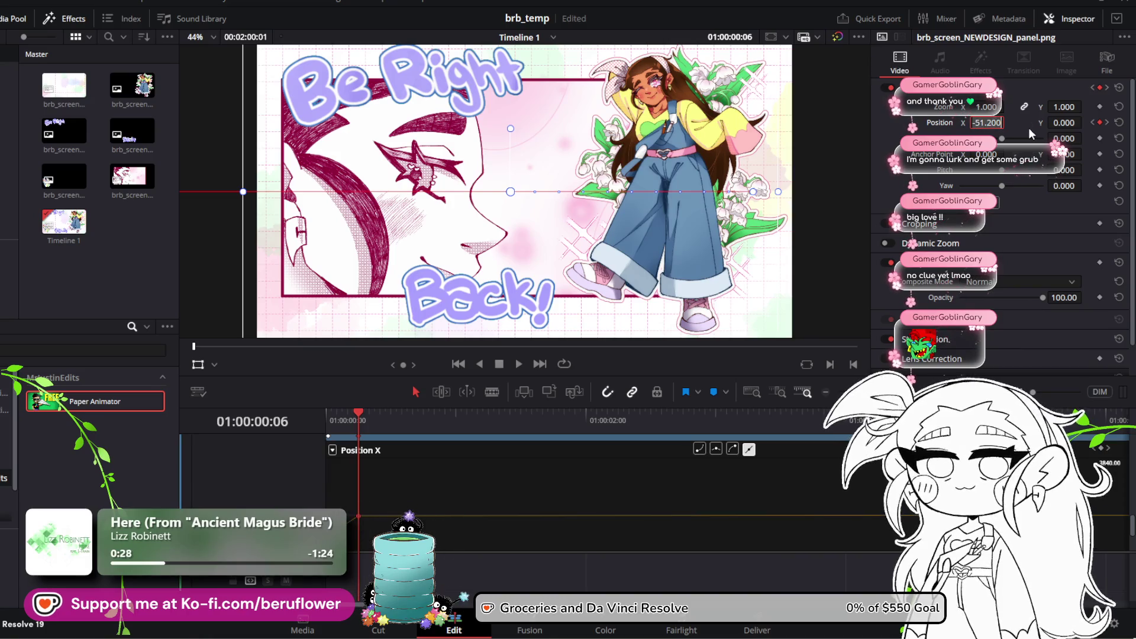
{"action": "scroll", "coordinate": [411, 464], "scroll_direction": "up", "scroll_amount": 2}
{"action": "scroll", "coordinate": [401, 478], "scroll_direction": "down", "scroll_amount": 2}
{"action": "scroll", "coordinate": [402, 478], "scroll_direction": "up", "scroll_amount": 2}
{"action": "left_click", "coordinate": [392, 490]}
{"action": "scroll", "coordinate": [392, 490], "scroll_direction": "down", "scroll_amount": 2}
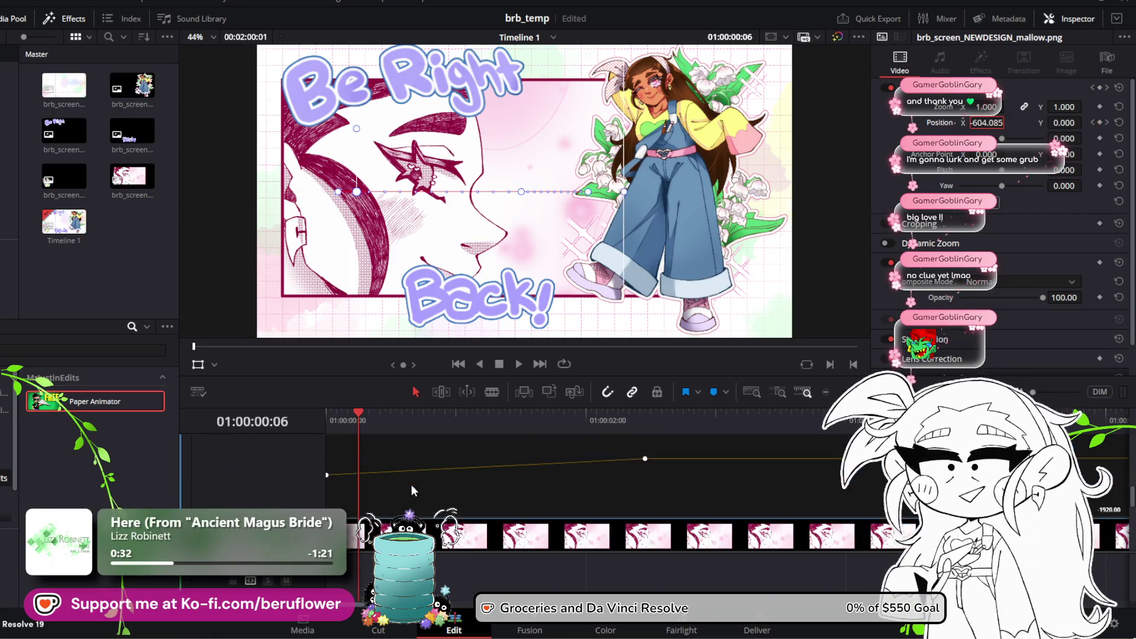
{"action": "left_click", "coordinate": [974, 122]}
{"action": "type", "text": "604.085"}
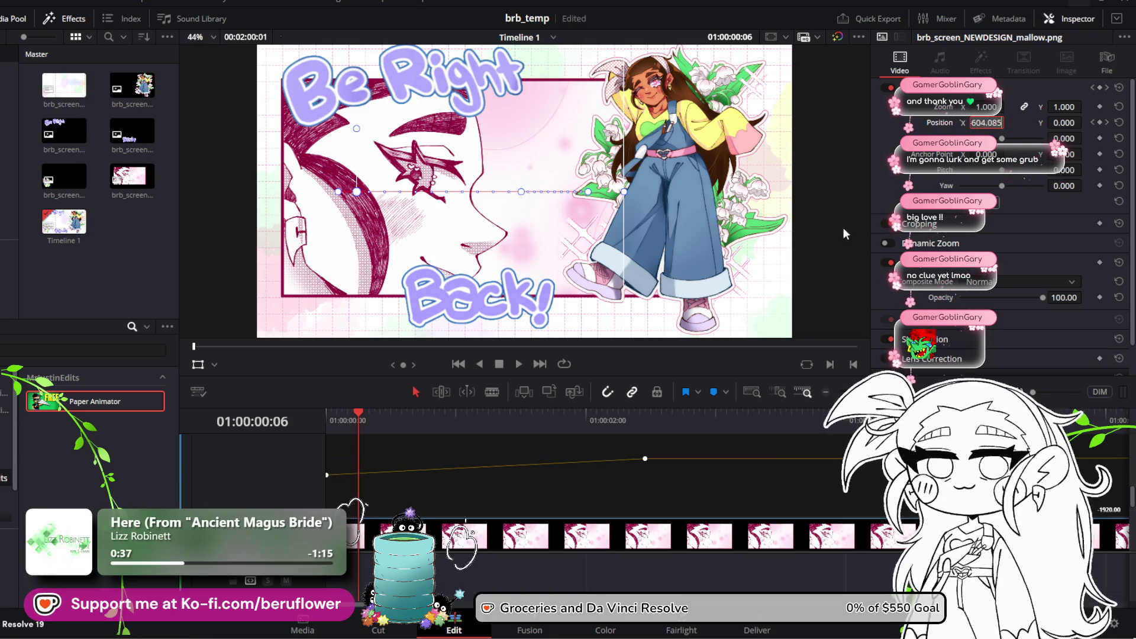
{"action": "scroll", "coordinate": [416, 488], "scroll_direction": "down", "scroll_amount": 3}
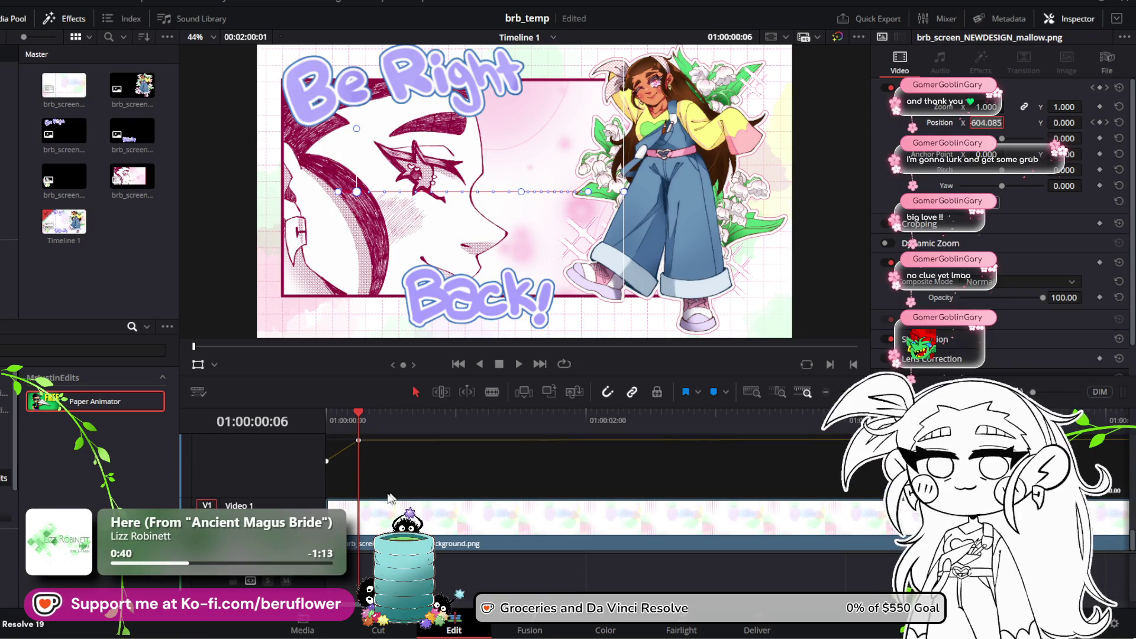
Read the face panel's Position X, enter -51.200 for the mallow, and play
{"action": "left_click", "coordinate": [357, 438]}
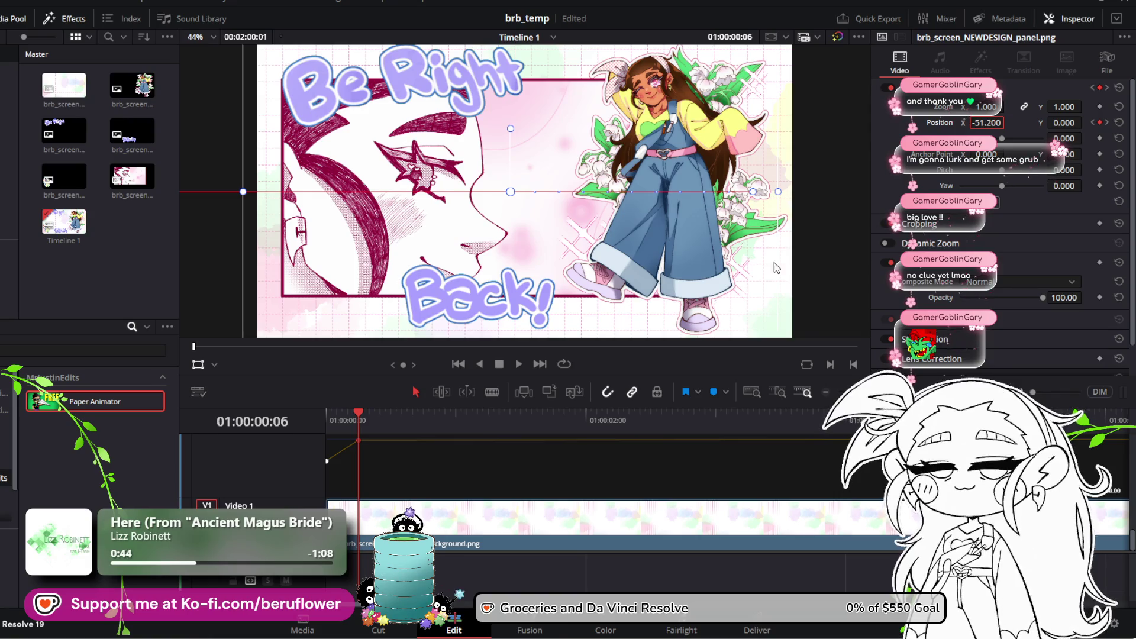
{"action": "scroll", "coordinate": [437, 454], "scroll_direction": "up", "scroll_amount": 2}
{"action": "scroll", "coordinate": [391, 473], "scroll_direction": "up", "scroll_amount": 2}
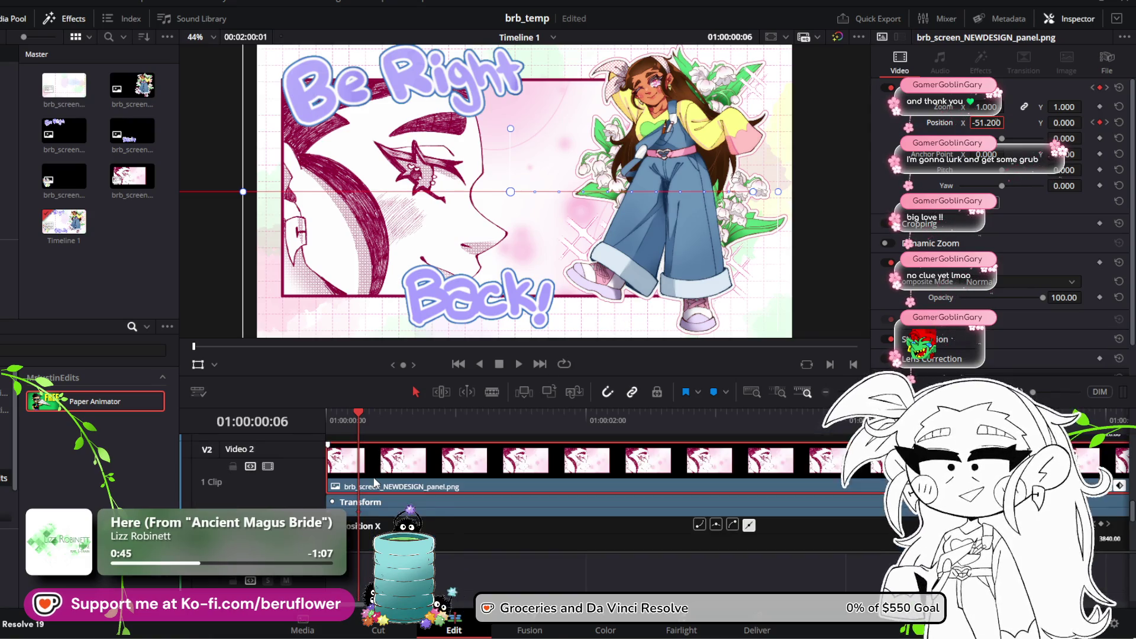
{"action": "scroll", "coordinate": [367, 477], "scroll_direction": "up", "scroll_amount": 2}
{"action": "scroll", "coordinate": [367, 477], "scroll_direction": "up", "scroll_amount": 1}
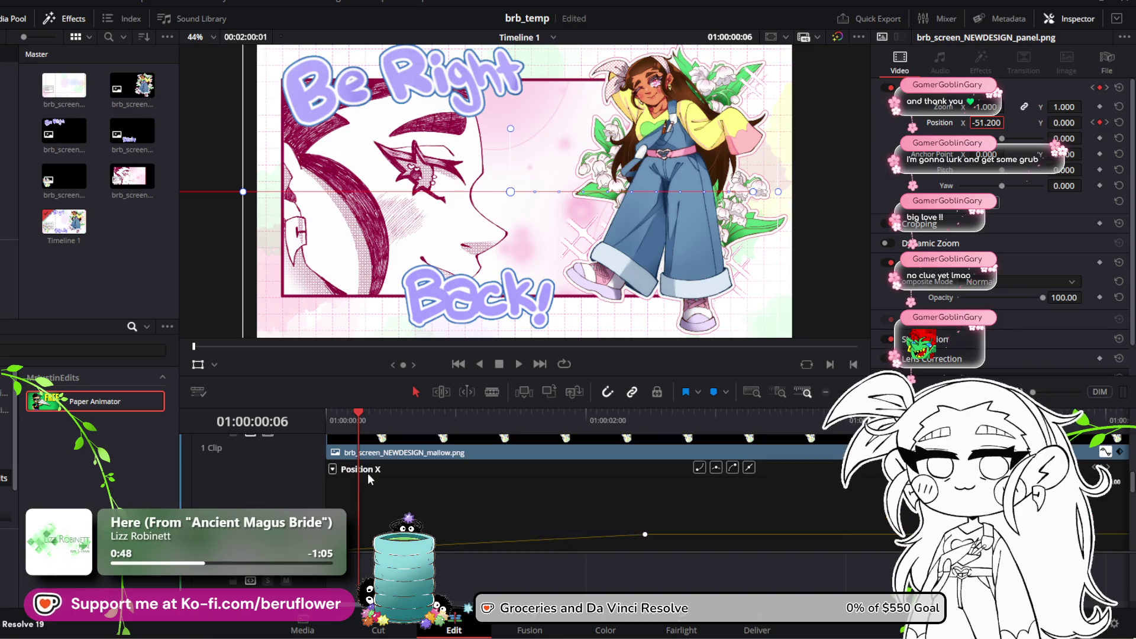
{"action": "left_click", "coordinate": [371, 453]}
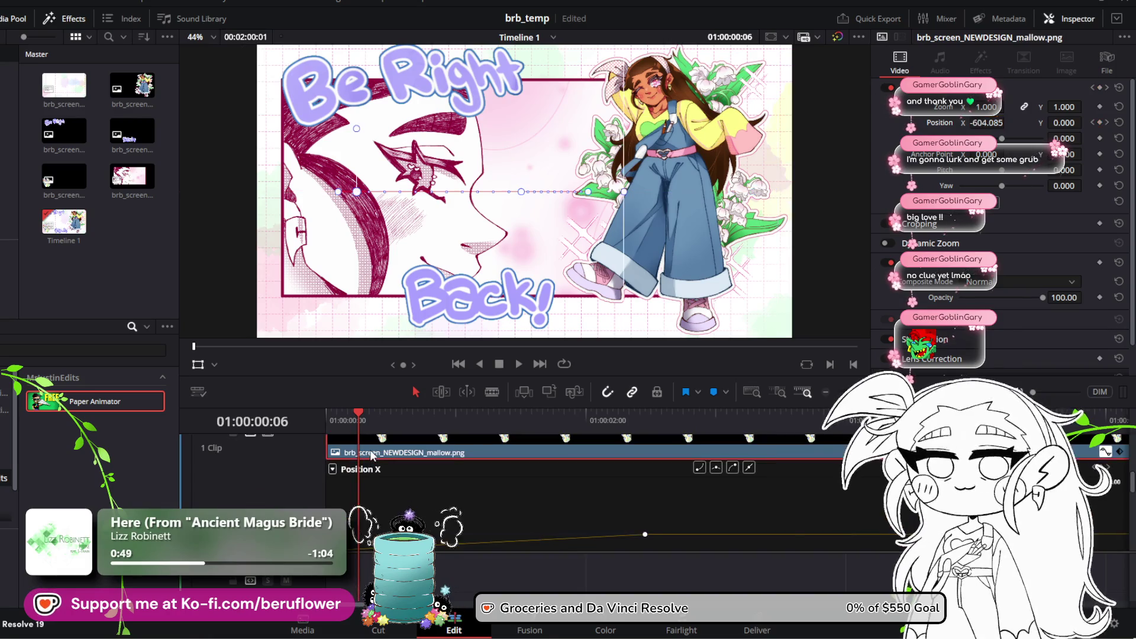
{"action": "double_click", "coordinate": [975, 123]}
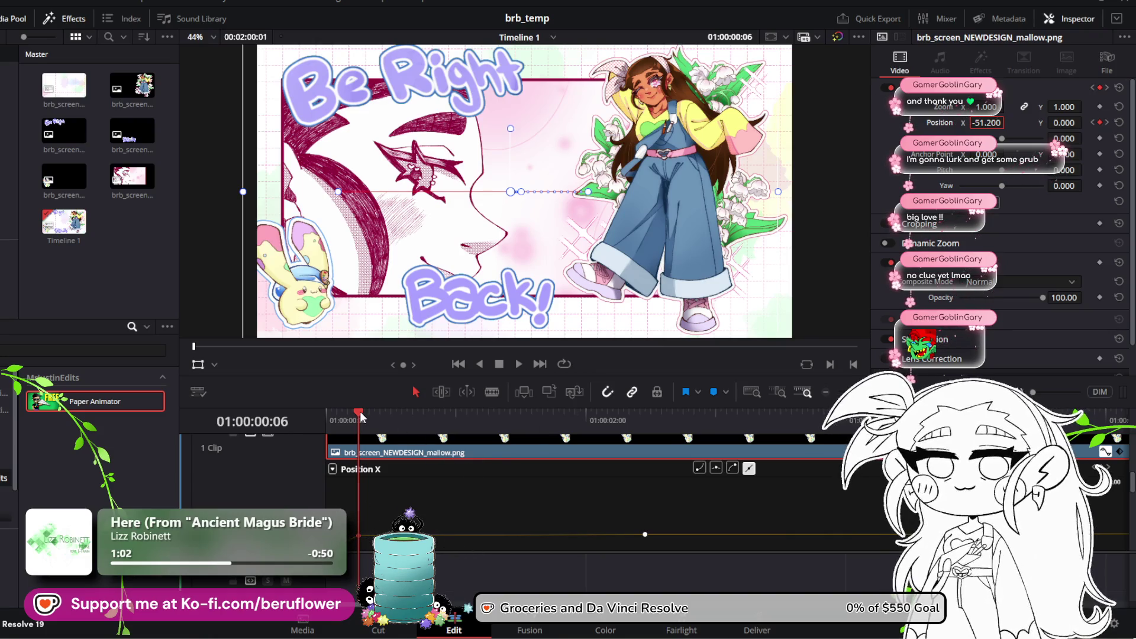
{"action": "key", "text": "space"}
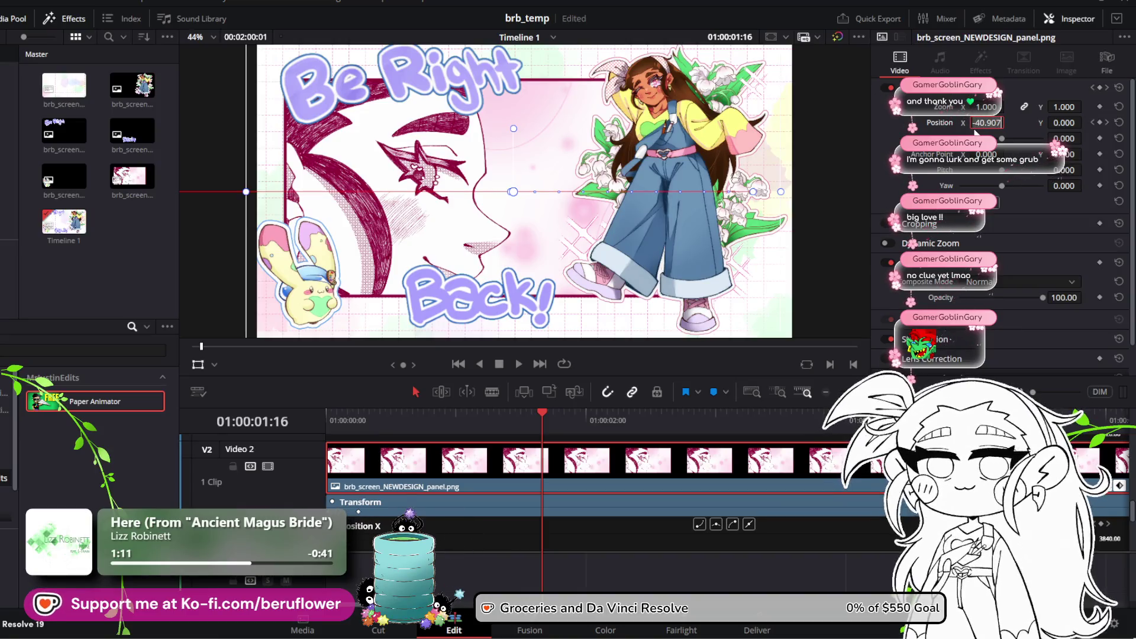
Centre the face panel at Position X 0 and save the project
{"action": "type", "text": "0"}
{"action": "key", "text": "Return"}
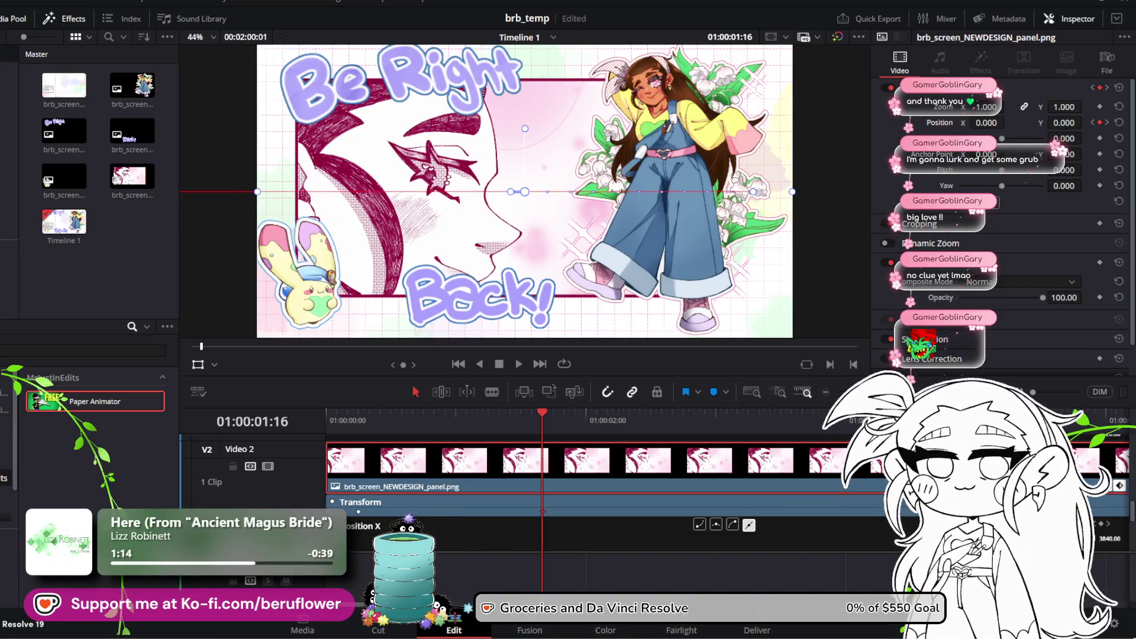
{"action": "key", "text": "ctrl+s"}
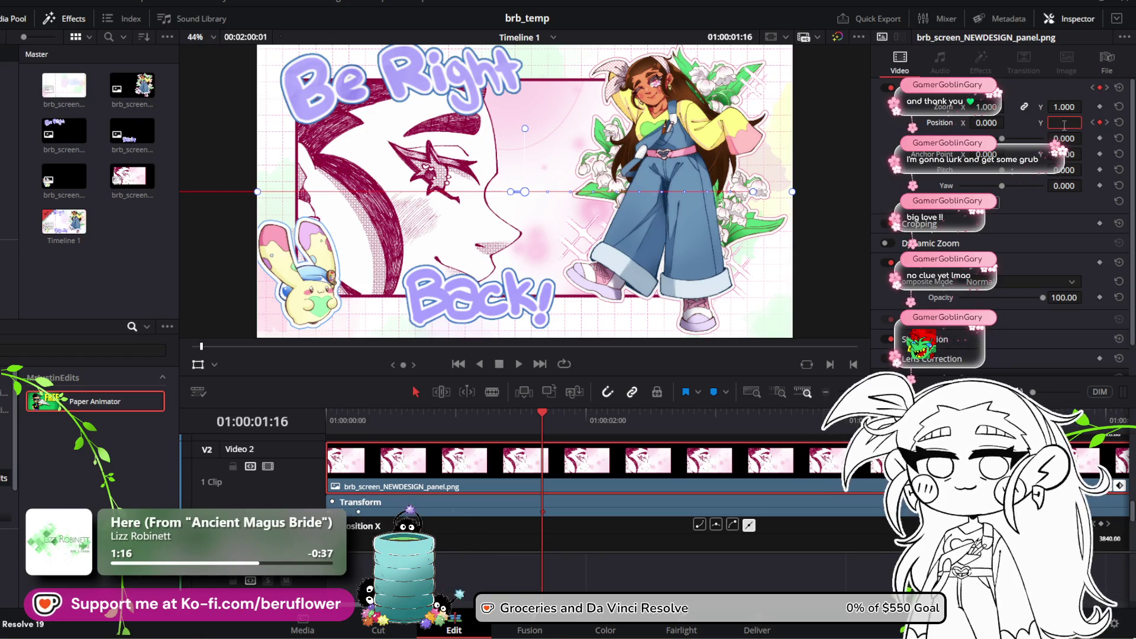
Revert the panel to -40.907, delete its Position X keyframe, shift it back into frame, and save
{"action": "key", "text": "ctrl+z"}
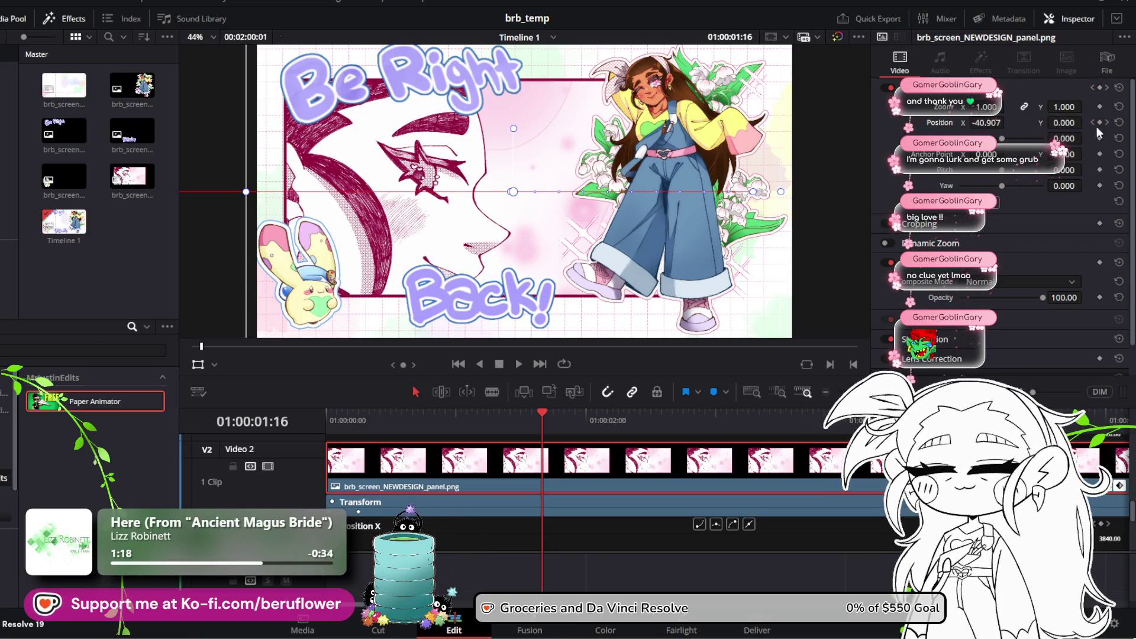
{"action": "mouse_move", "coordinate": [538, 411]}
{"action": "left_mouse_down"}
{"action": "mouse_move", "coordinate": [1102, 419]}
{"action": "mouse_move", "coordinate": [645, 419]}
{"action": "left_mouse_up"}
{"action": "scroll", "coordinate": [384, 479], "scroll_direction": "down", "scroll_amount": 4}
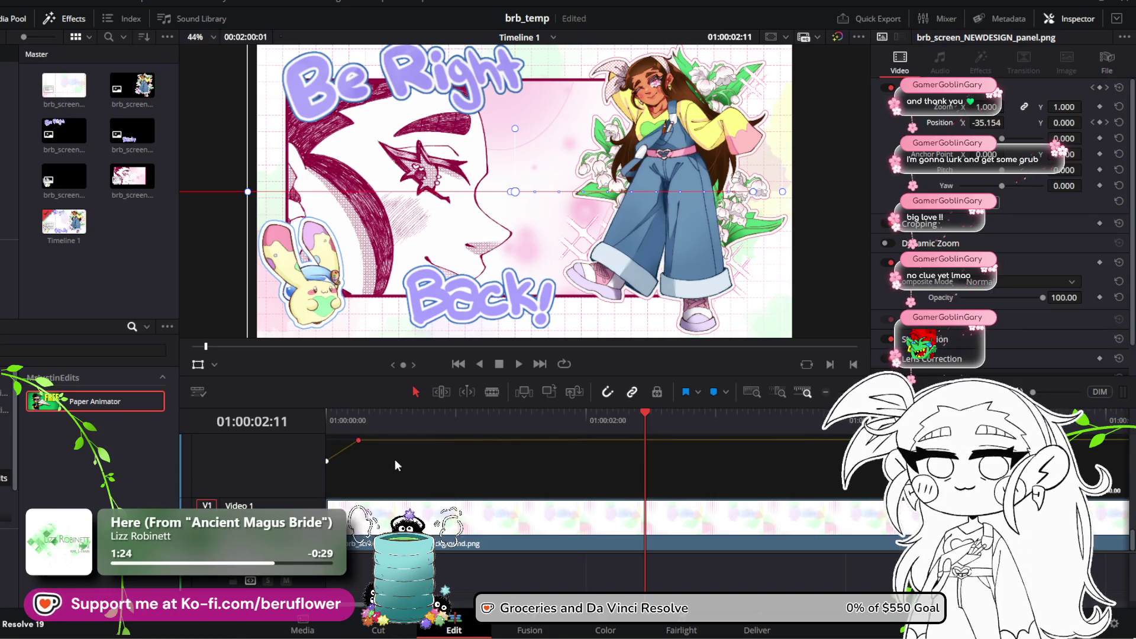
{"action": "key", "text": "Delete"}
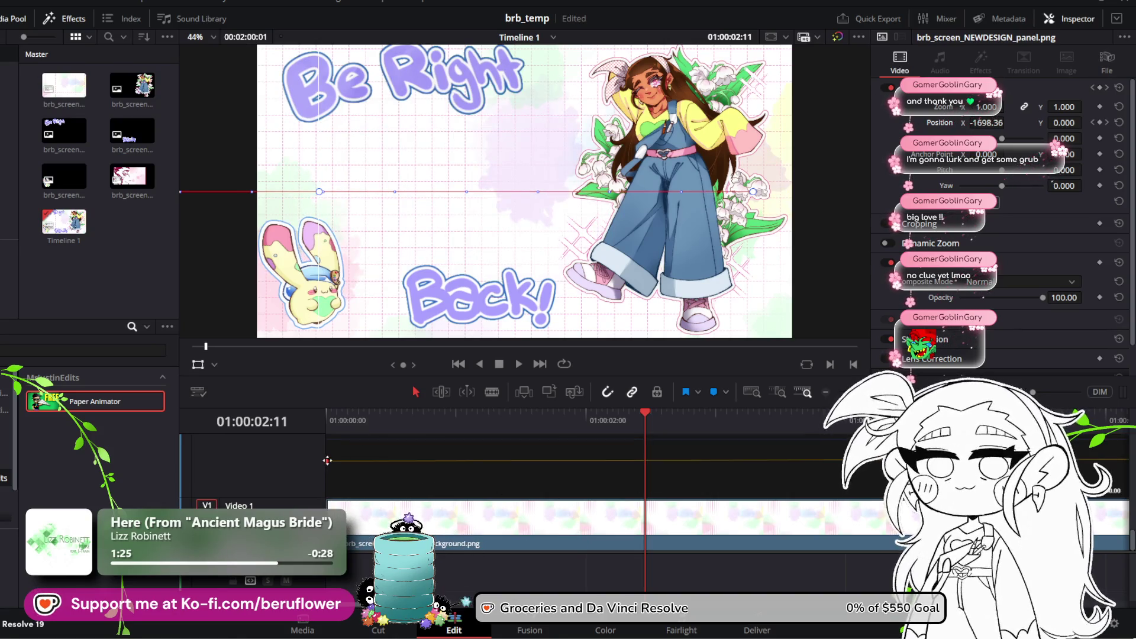
{"action": "left_click_drag", "start_coordinate": [330, 459], "coordinate": [665, 472]}
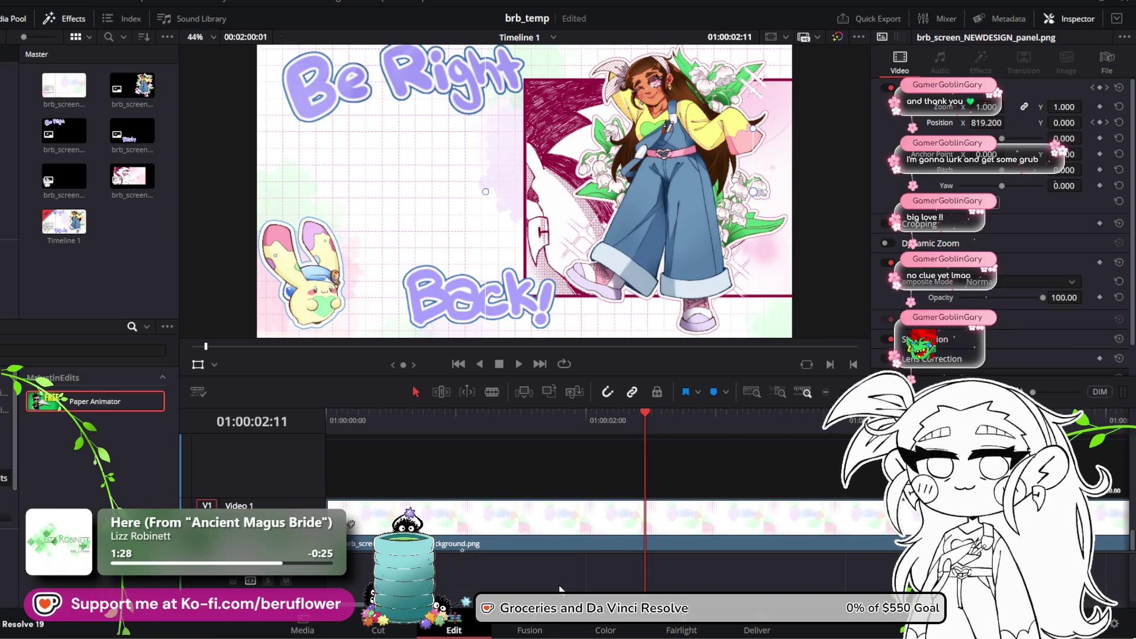
{"action": "key", "text": "ctrl+s"}
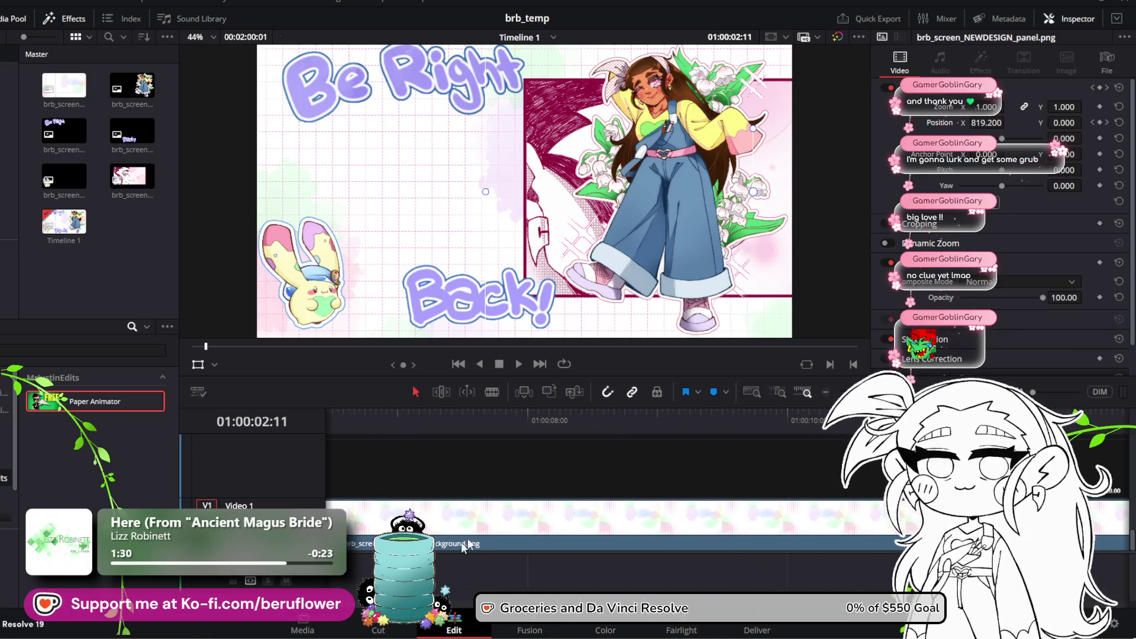
Remove the panel's remaining Position X keyframe and centre it at Position X 0
{"action": "scroll", "coordinate": [676, 463], "scroll_direction": "down", "scroll_amount": 3}
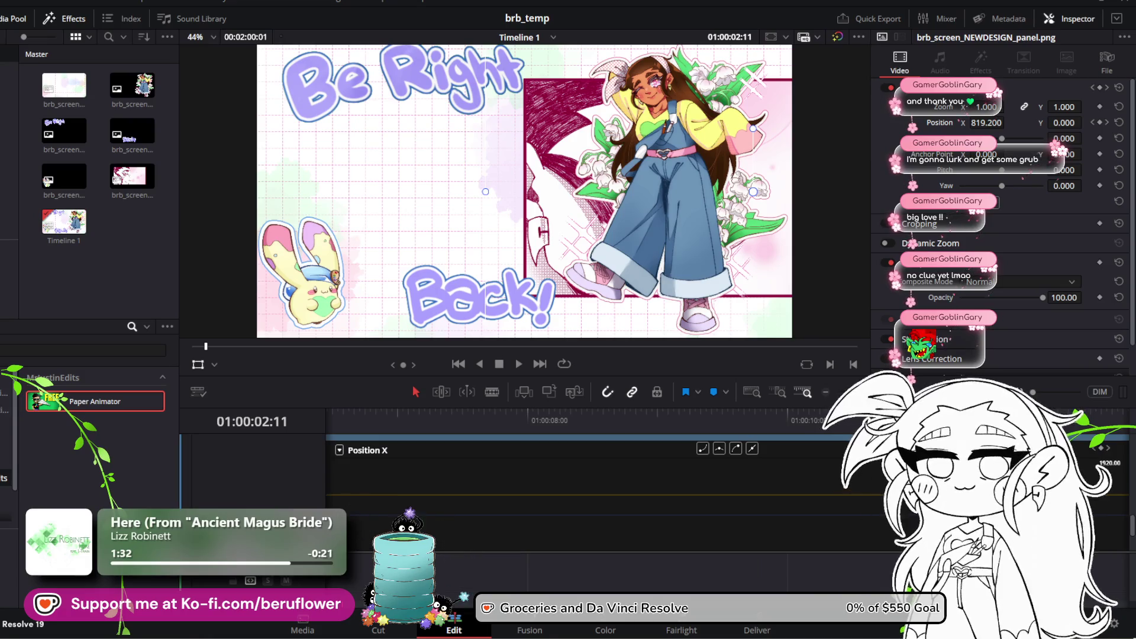
{"action": "scroll", "coordinate": [524, 520], "scroll_direction": "down", "scroll_amount": 5}
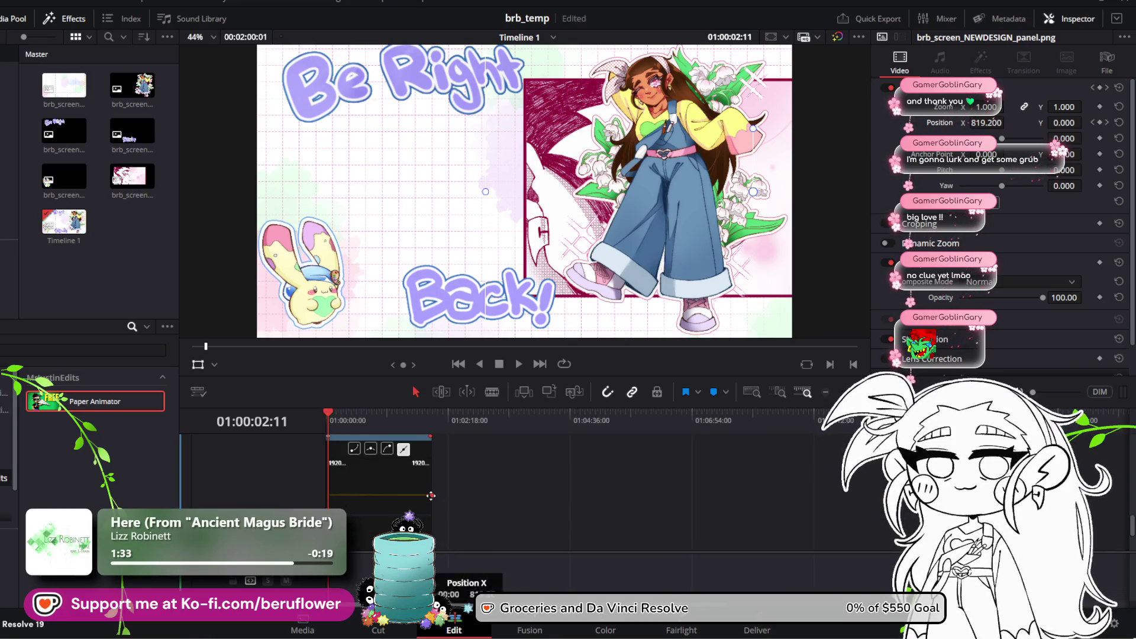
{"action": "key", "text": "ctrl+z"}
{"action": "left_click_drag", "start_coordinate": [1009, 123], "coordinate": [1007, 124]}
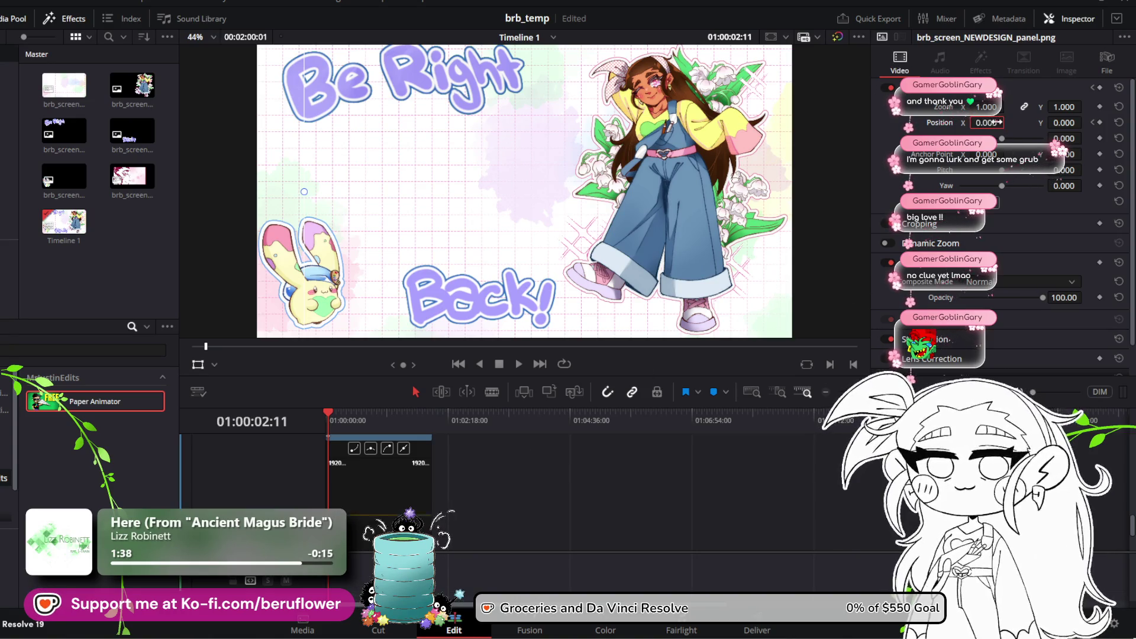
{"action": "type", "text": "0"}
{"action": "key", "text": "Return"}
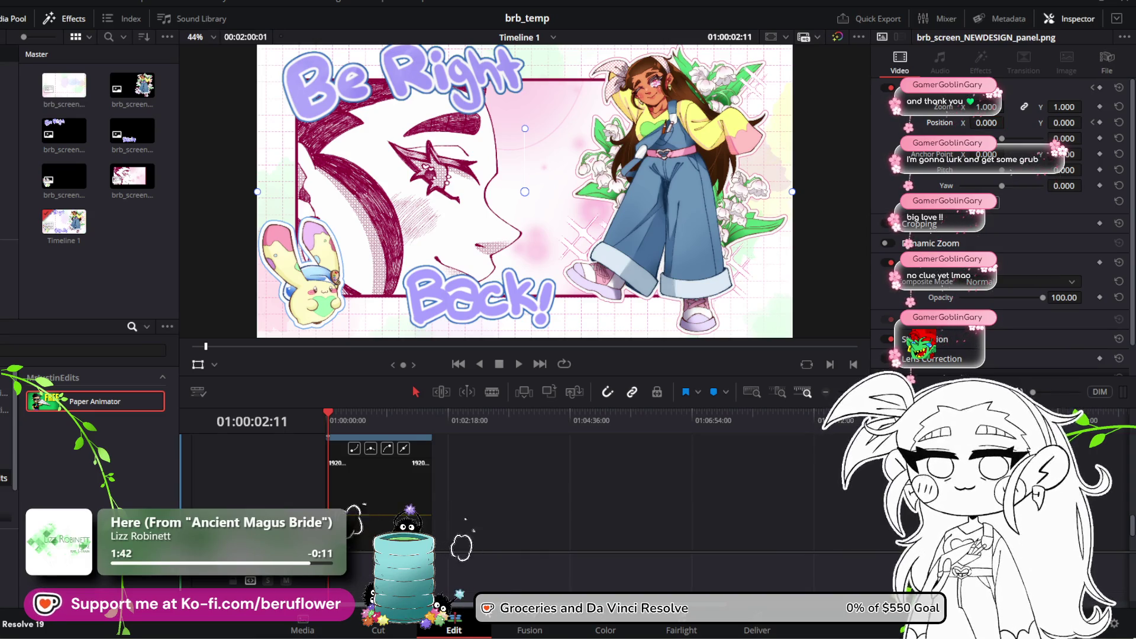
Bring the mallow.png clip on Video 2 into view and select it
{"action": "scroll", "coordinate": [564, 538], "scroll_direction": "up", "scroll_amount": 3}
{"action": "scroll", "coordinate": [564, 538], "scroll_direction": "down", "scroll_amount": 3}
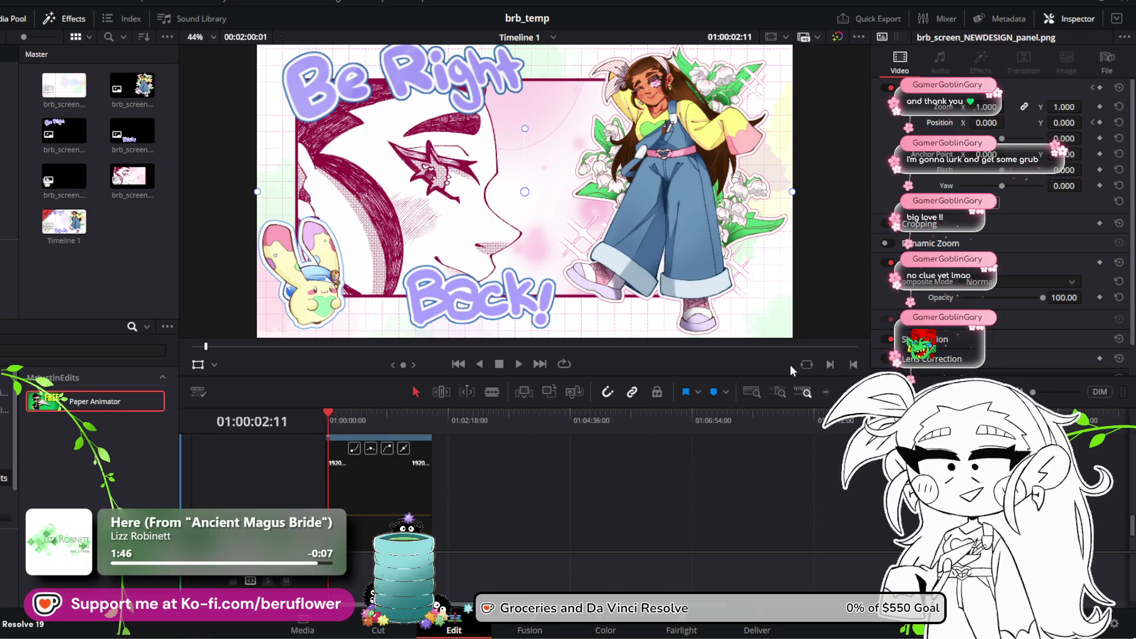
{"action": "scroll", "coordinate": [564, 538], "scroll_direction": "up", "scroll_amount": 5}
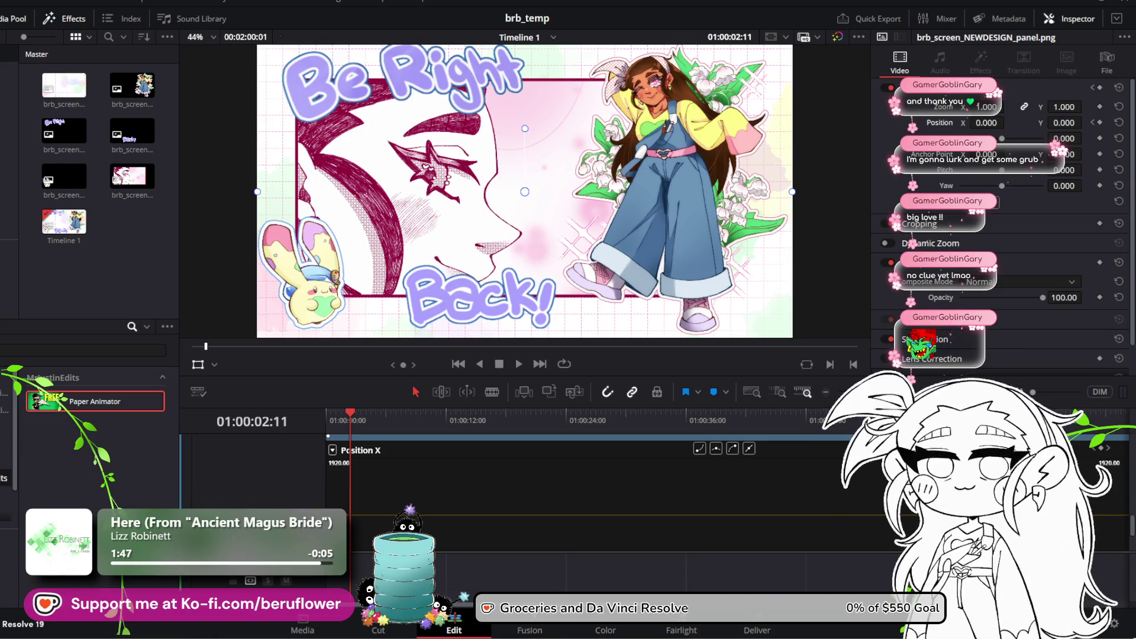
{"action": "scroll", "coordinate": [564, 538], "scroll_direction": "down", "scroll_amount": 1}
{"action": "scroll", "coordinate": [452, 471], "scroll_direction": "up", "scroll_amount": 3}
{"action": "scroll", "coordinate": [451, 470], "scroll_direction": "down", "scroll_amount": 3}
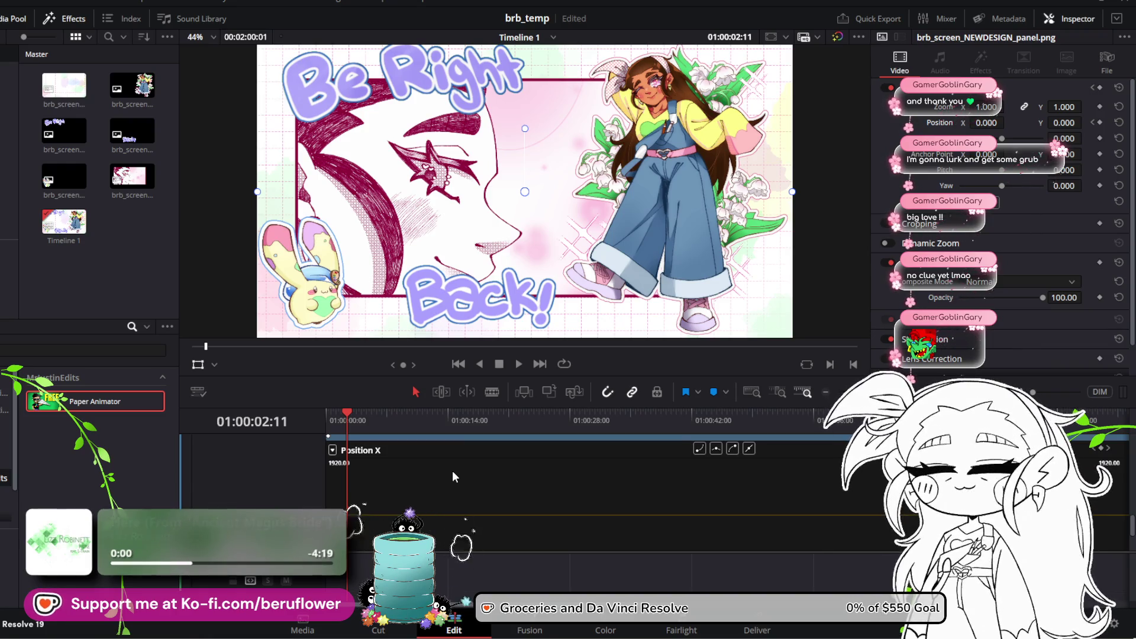
{"action": "scroll", "coordinate": [452, 470], "scroll_direction": "up", "scroll_amount": 3}
{"action": "scroll", "coordinate": [452, 471], "scroll_direction": "down", "scroll_amount": 2}
{"action": "scroll", "coordinate": [452, 470], "scroll_direction": "up", "scroll_amount": 3}
{"action": "scroll", "coordinate": [453, 471], "scroll_direction": "down", "scroll_amount": 1}
{"action": "scroll", "coordinate": [453, 471], "scroll_direction": "up", "scroll_amount": 1}
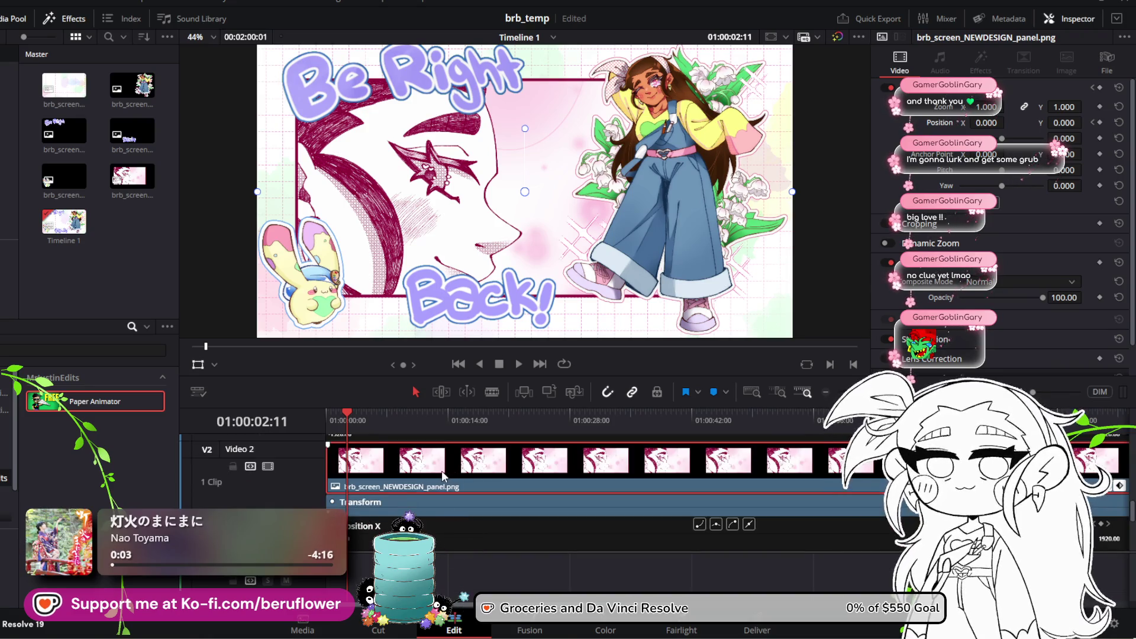
{"action": "scroll", "coordinate": [442, 471], "scroll_direction": "down", "scroll_amount": 2}
{"action": "scroll", "coordinate": [441, 472], "scroll_direction": "up", "scroll_amount": 1}
{"action": "scroll", "coordinate": [438, 471], "scroll_direction": "up", "scroll_amount": 3}
{"action": "scroll", "coordinate": [437, 470], "scroll_direction": "down", "scroll_amount": 2}
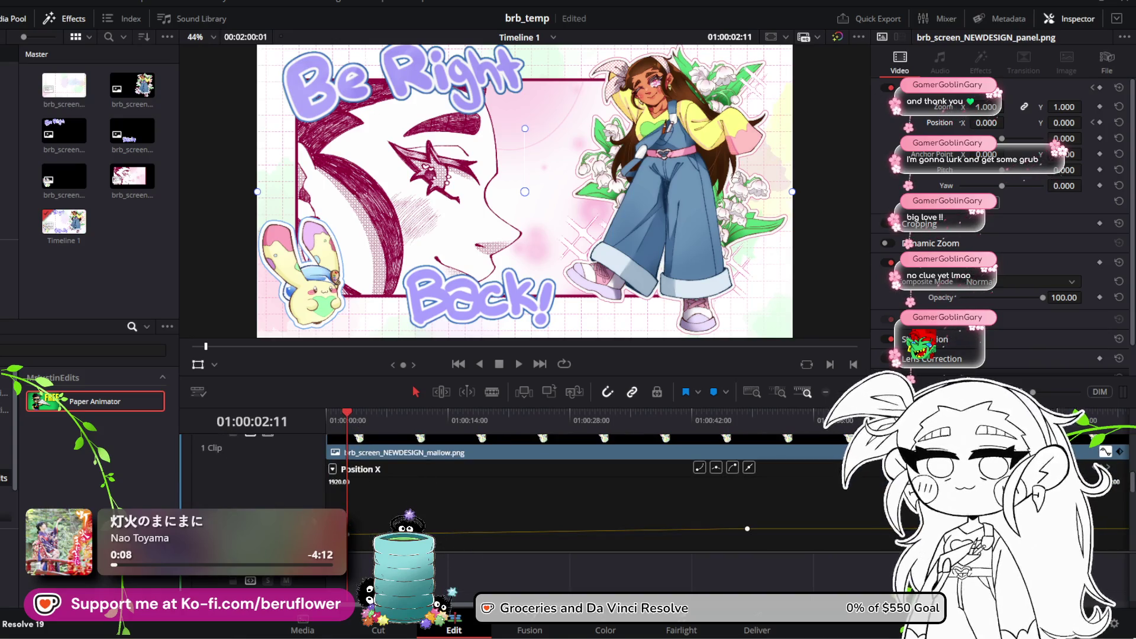
{"action": "left_click", "coordinate": [437, 452]}
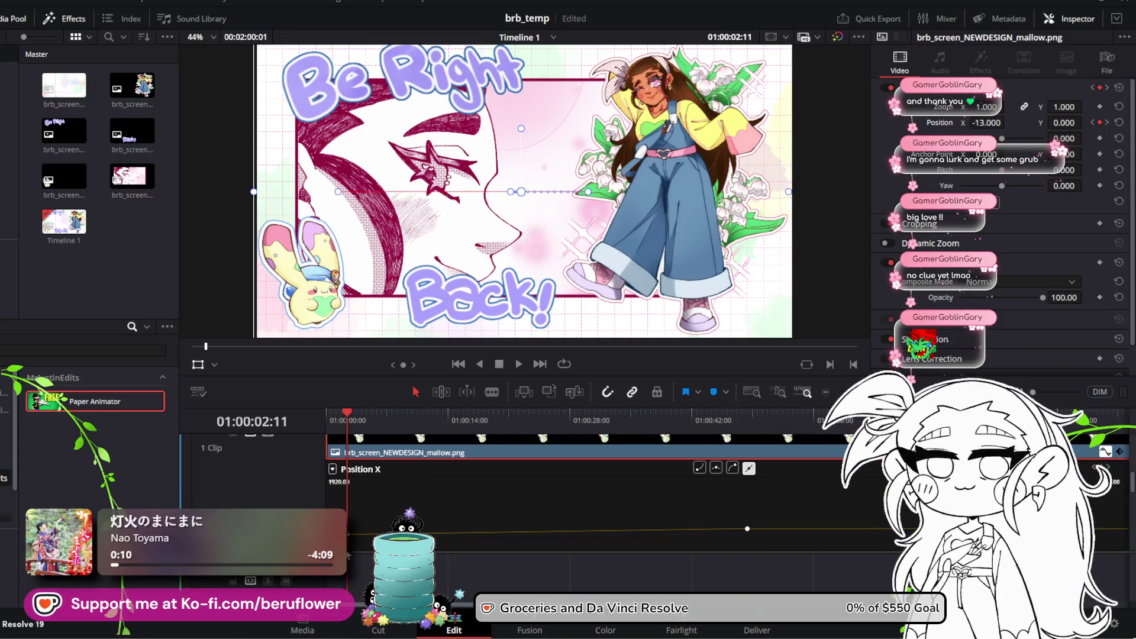
Nudge the mallow left and lower its Position X keyframe value, previewing the slide-in twice
{"action": "left_click_drag", "start_coordinate": [986, 123], "coordinate": [977, 122]}
{"action": "left_click_drag", "start_coordinate": [348, 416], "coordinate": [323, 417]}
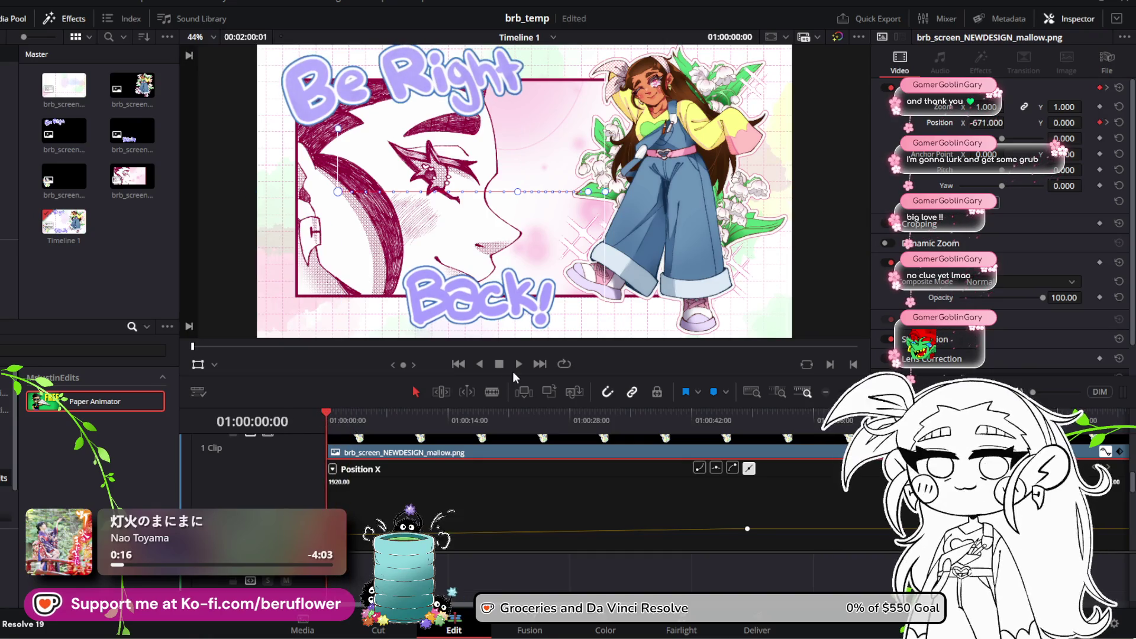
{"action": "left_click", "coordinate": [518, 365]}
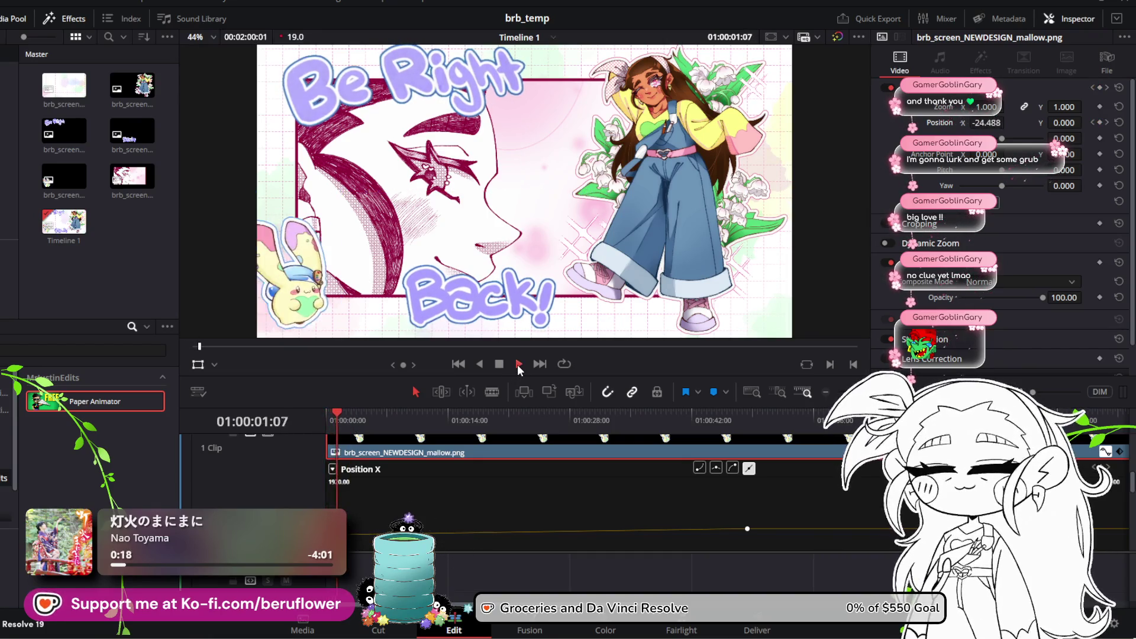
{"action": "left_click", "coordinate": [518, 364]}
{"action": "scroll", "coordinate": [387, 506], "scroll_direction": "up", "scroll_amount": 5}
{"action": "scroll", "coordinate": [388, 505], "scroll_direction": "down", "scroll_amount": 3}
{"action": "mouse_move", "coordinate": [417, 461]}
{"action": "left_click_drag", "start_coordinate": [406, 459], "coordinate": [356, 460]}
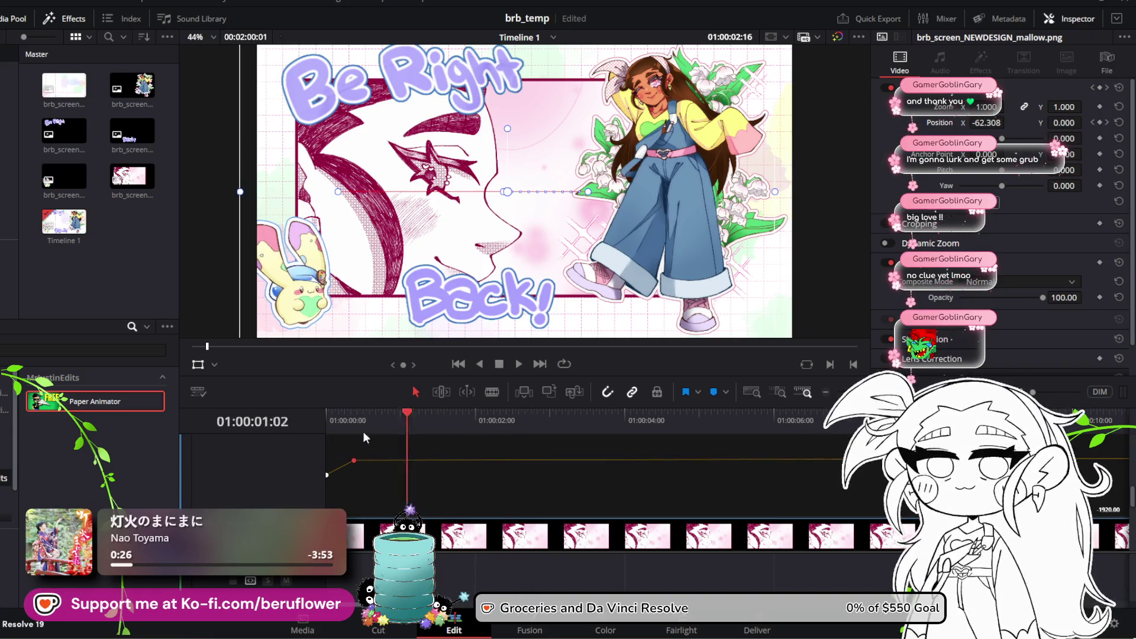
{"action": "left_click", "coordinate": [519, 364]}
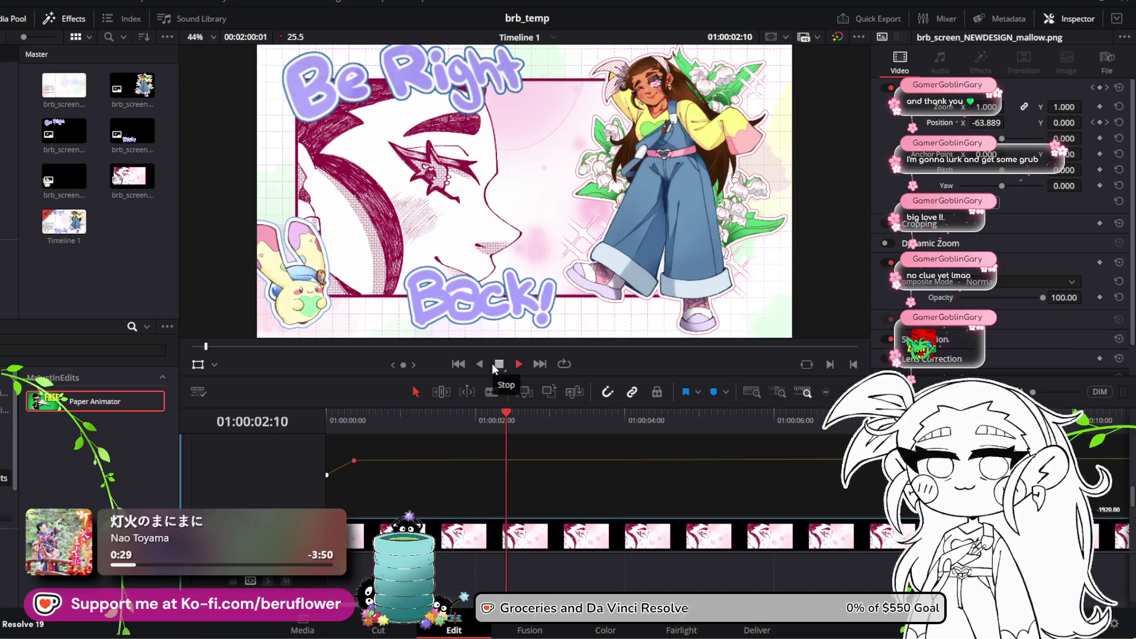
{"action": "left_click", "coordinate": [497, 363]}
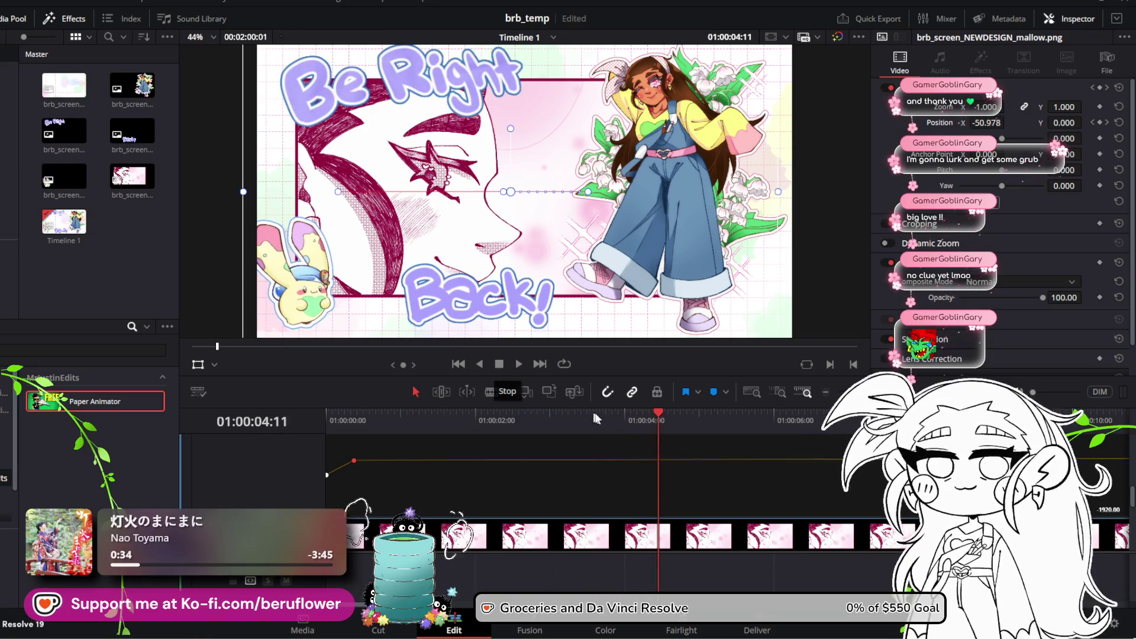
Move the Position X keyframe later, to about 4:19, and set it so the mallow starts off-left (-585.219)
{"action": "left_click_drag", "start_coordinate": [646, 413], "coordinate": [590, 414]}
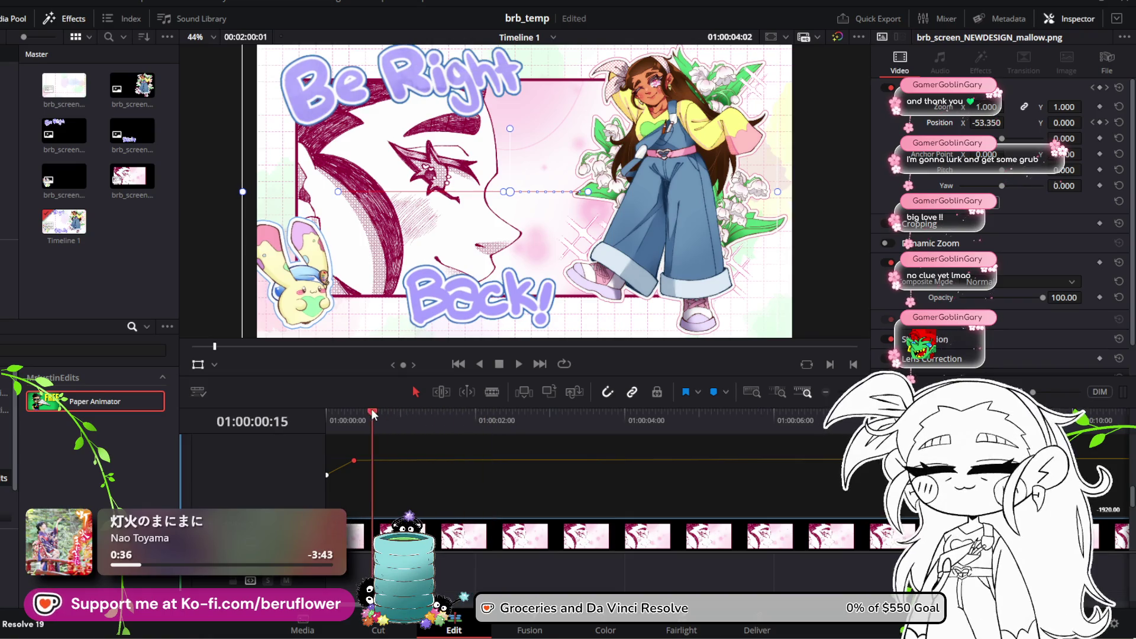
{"action": "left_click", "coordinate": [696, 444]}
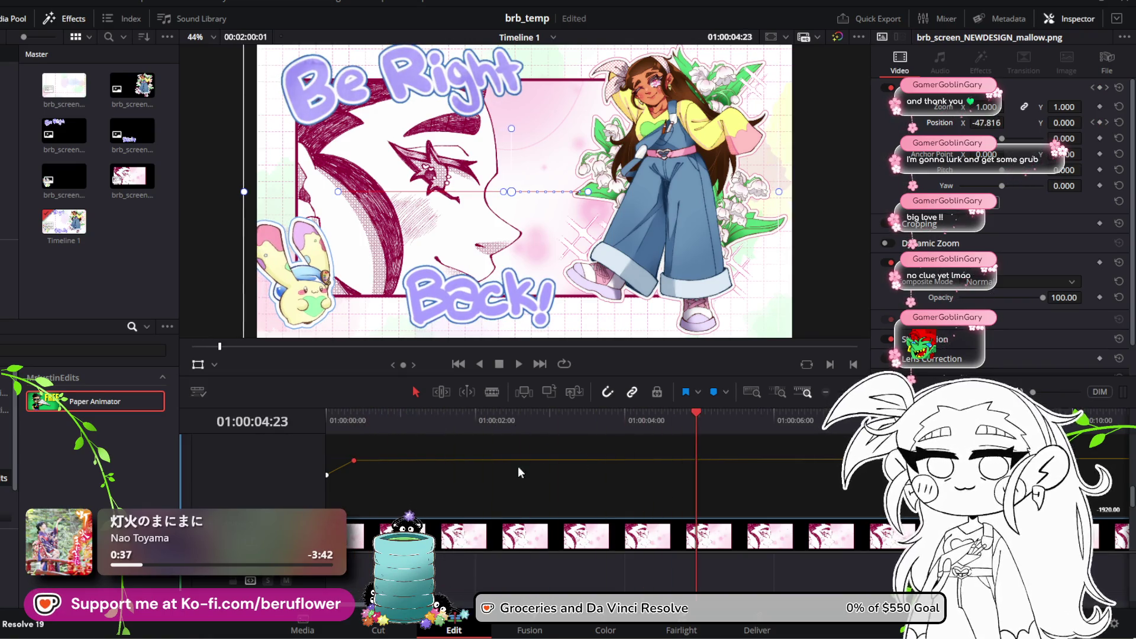
{"action": "left_click_drag", "start_coordinate": [352, 461], "coordinate": [686, 457]}
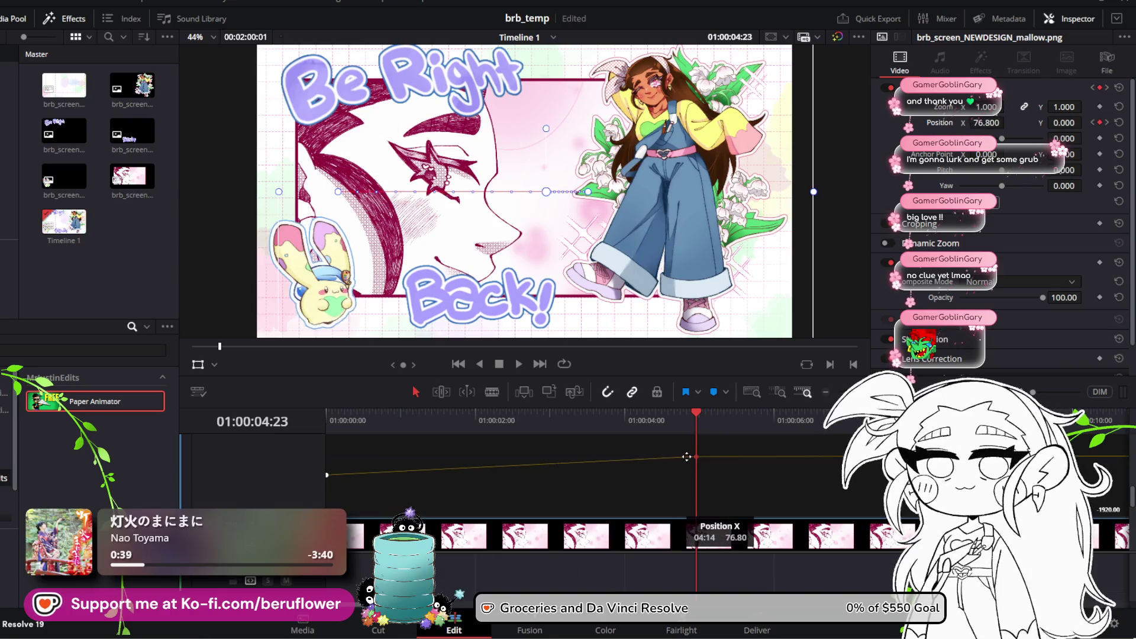
{"action": "left_click_drag", "start_coordinate": [677, 457], "coordinate": [706, 462]}
{"action": "left_click_drag", "start_coordinate": [706, 461], "coordinate": [705, 457]}
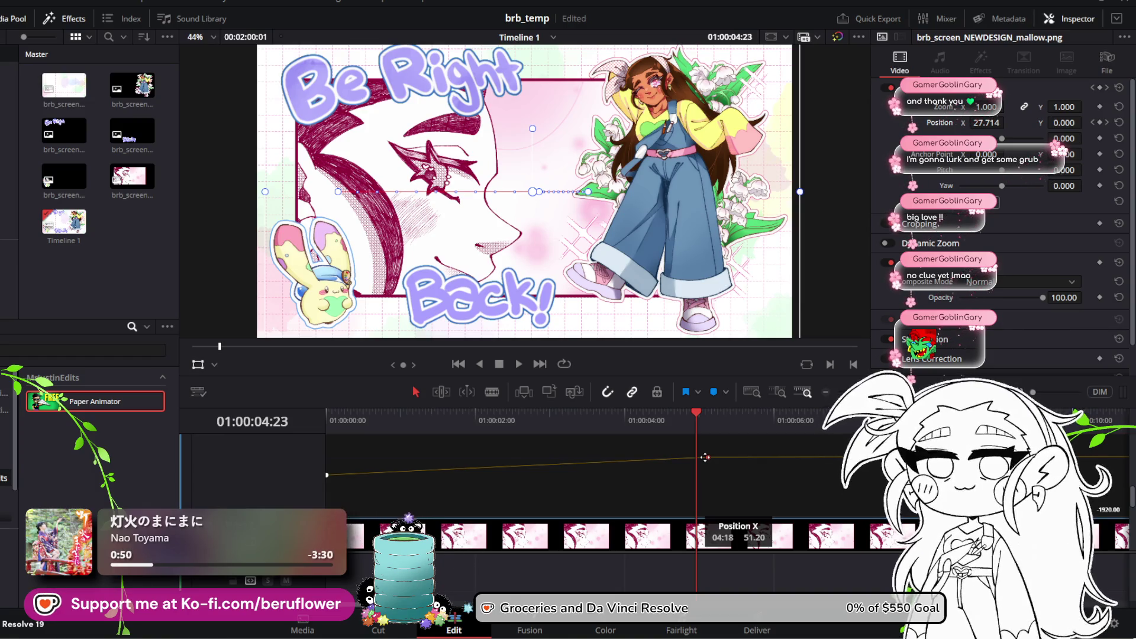
{"action": "left_click_drag", "start_coordinate": [695, 414], "coordinate": [704, 414]}
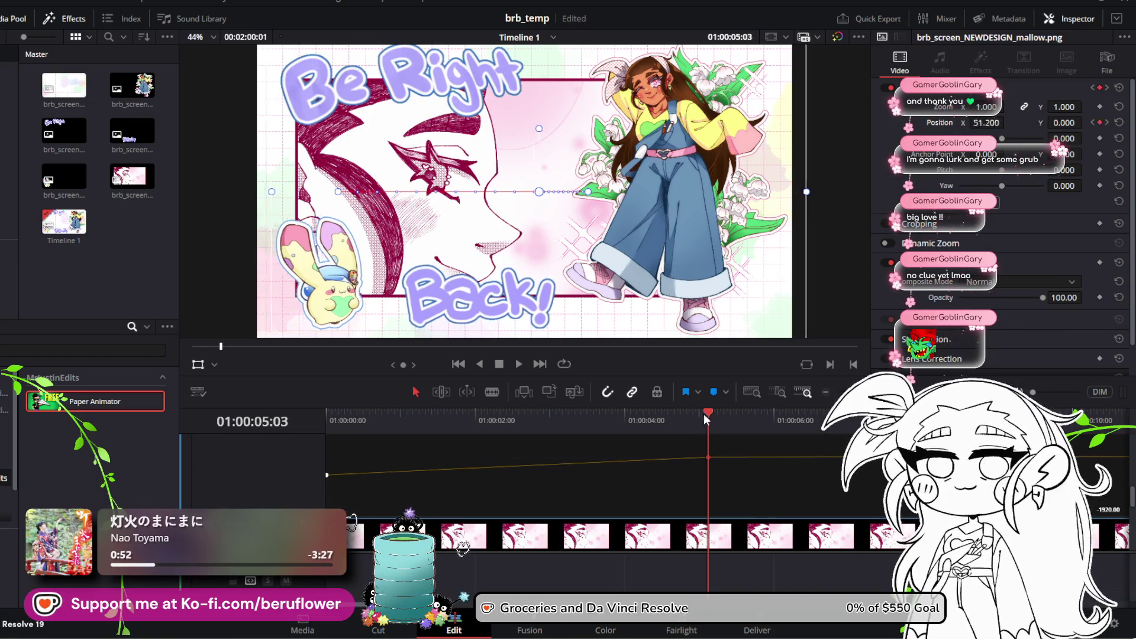
{"action": "scroll", "coordinate": [733, 475], "scroll_direction": "up", "scroll_amount": 2}
{"action": "scroll", "coordinate": [734, 475], "scroll_direction": "down", "scroll_amount": 2}
{"action": "scroll", "coordinate": [734, 475], "scroll_direction": "up", "scroll_amount": 2}
{"action": "scroll", "coordinate": [719, 480], "scroll_direction": "down", "scroll_amount": 2}
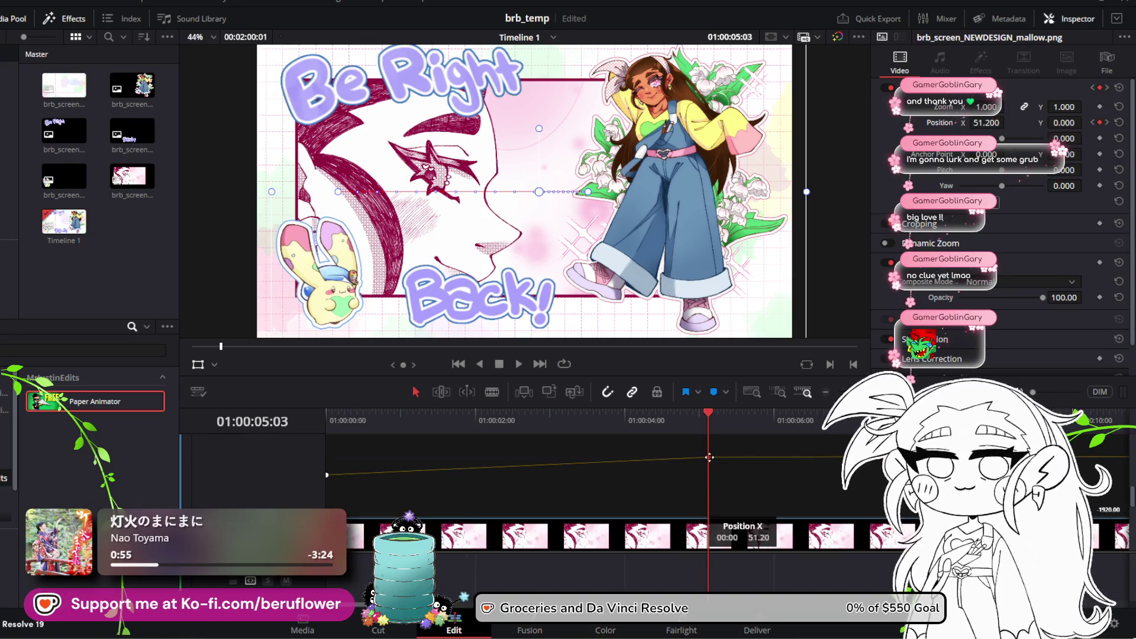
{"action": "left_click_drag", "start_coordinate": [708, 458], "coordinate": [709, 453]}
{"action": "mouse_move", "coordinate": [704, 414]}
{"action": "left_mouse_down"}
{"action": "mouse_move", "coordinate": [700, 435]}
{"action": "mouse_move", "coordinate": [672, 432]}
{"action": "left_mouse_up"}
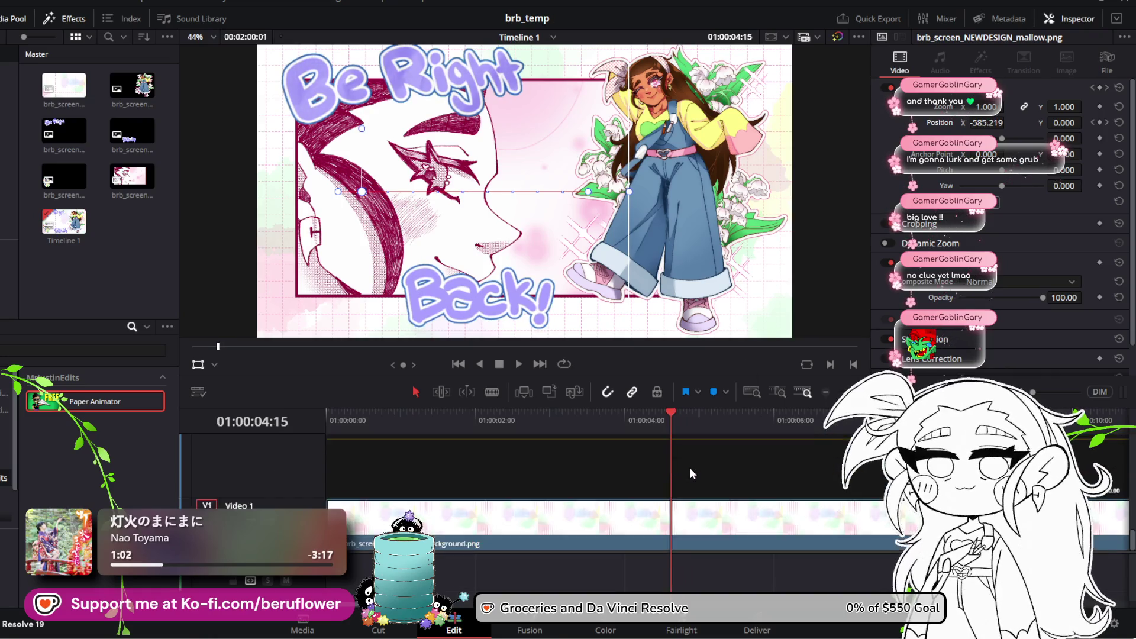
Keyframe the mallow back on-screen at Position X -10 and preview the slide-in from the start
{"action": "scroll", "coordinate": [690, 467], "scroll_direction": "up", "scroll_amount": 3}
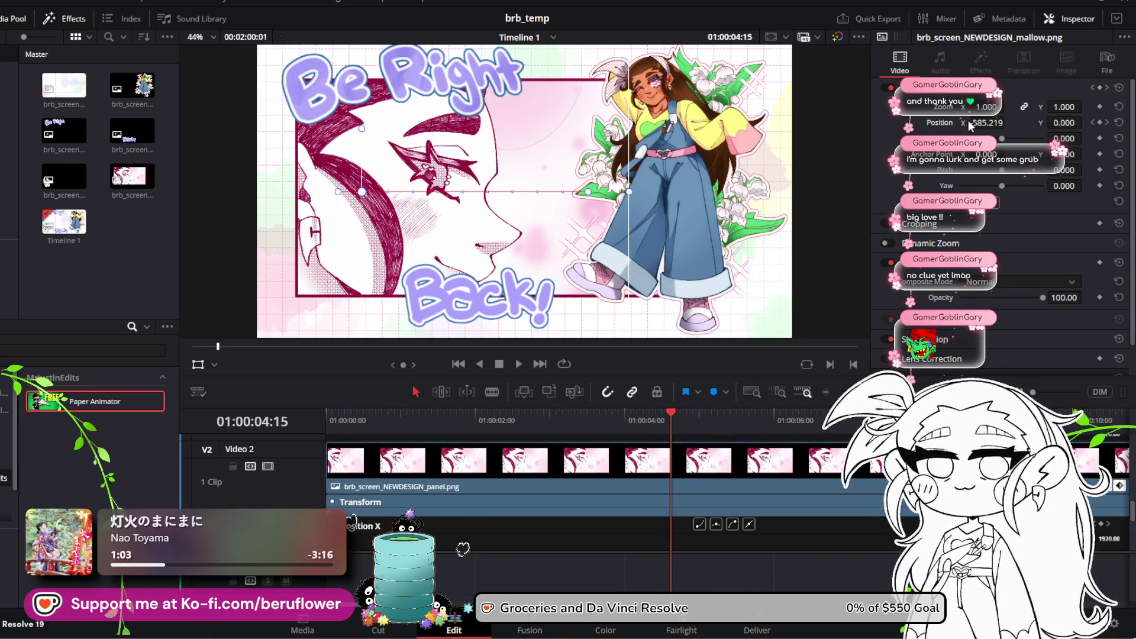
{"action": "left_click_drag", "start_coordinate": [986, 122], "coordinate": [1008, 122]}
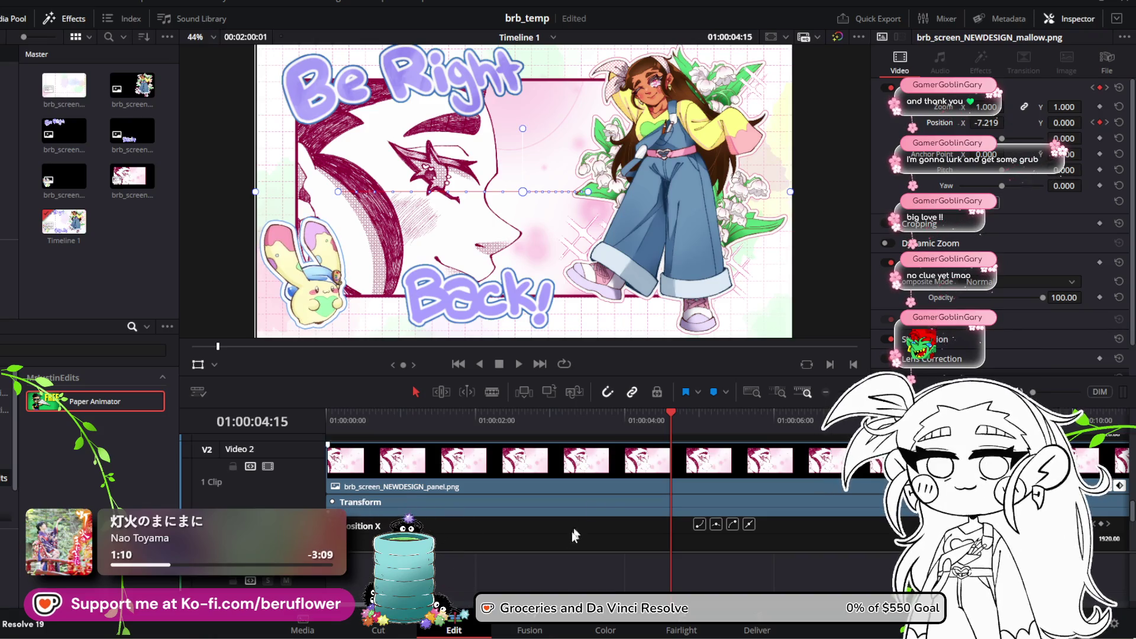
{"action": "scroll", "coordinate": [668, 537], "scroll_direction": "down", "scroll_amount": 3}
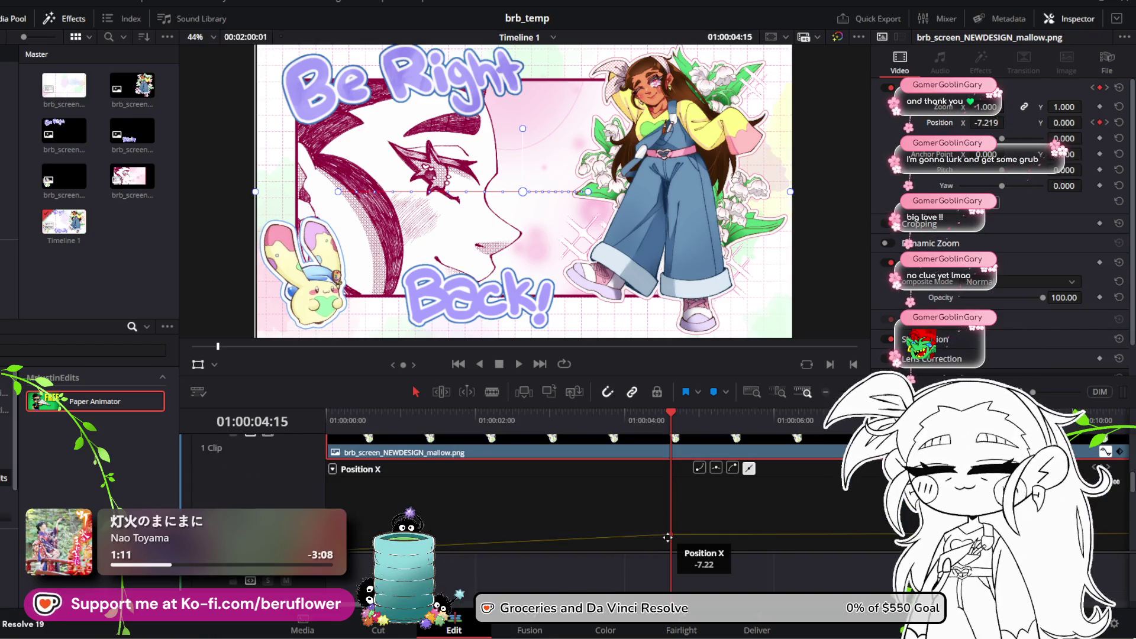
{"action": "left_click_drag", "start_coordinate": [675, 411], "coordinate": [630, 420]}
{"action": "key", "text": "Home"}
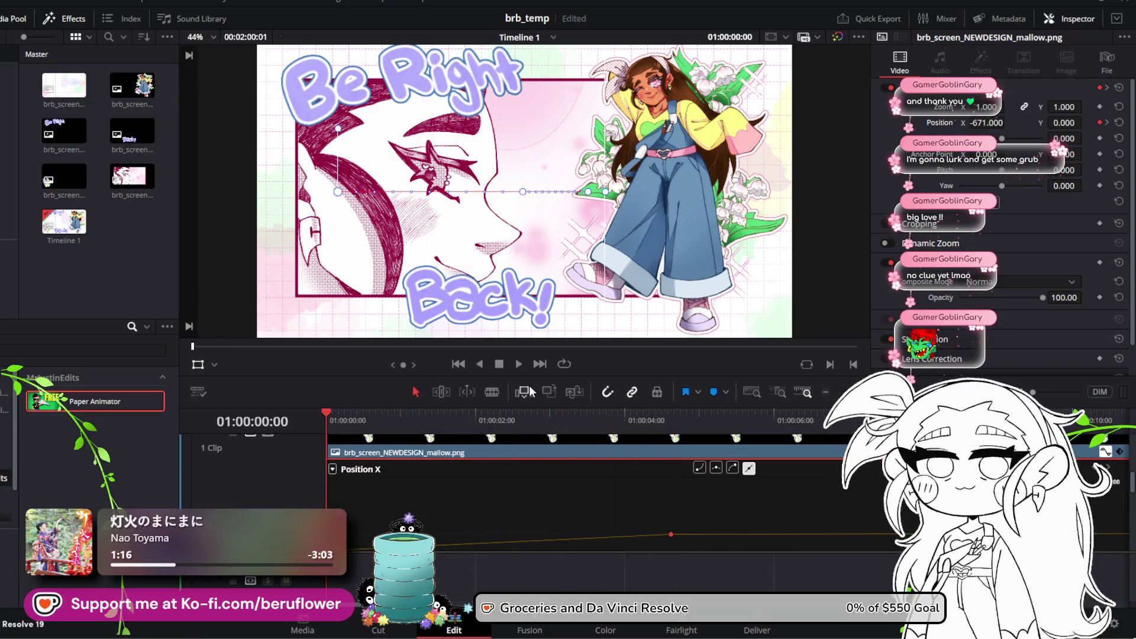
{"action": "left_click", "coordinate": [520, 363]}
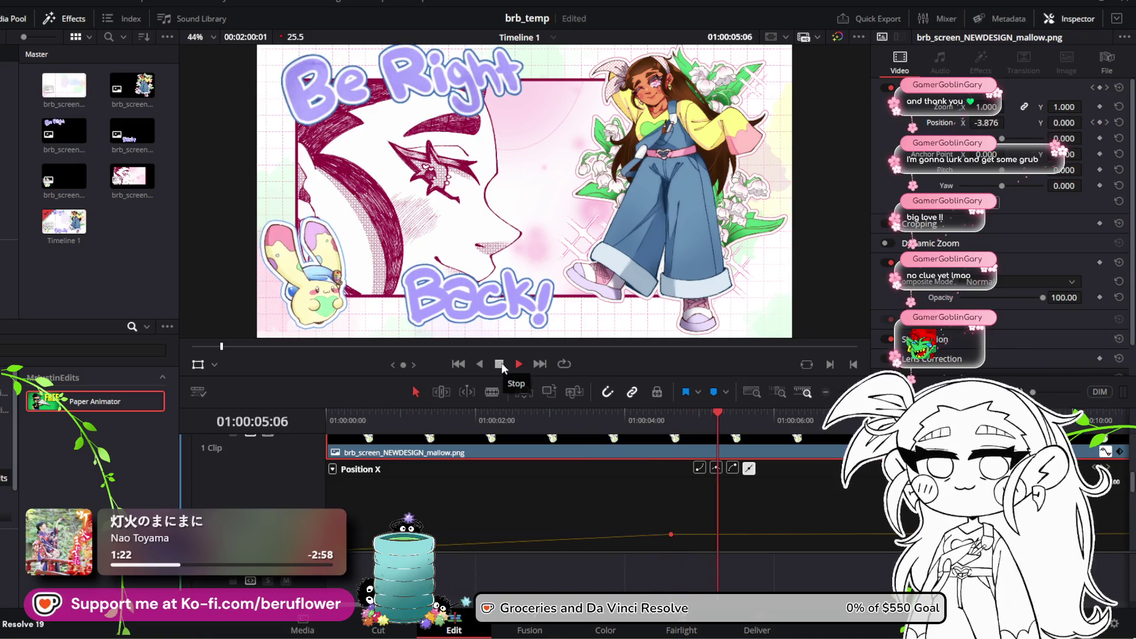
{"action": "left_click", "coordinate": [499, 363]}
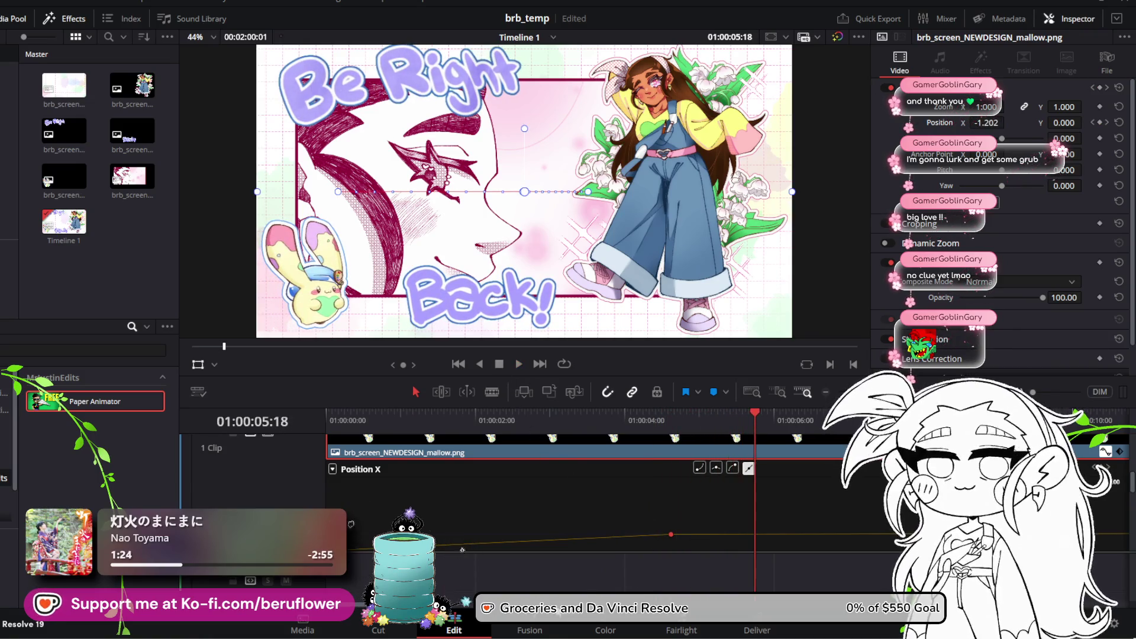
Fine-tune the curve keyframe to Position X -7.219 so the bunny lands fully in frame
{"action": "scroll", "coordinate": [548, 523], "scroll_direction": "down", "scroll_amount": 2}
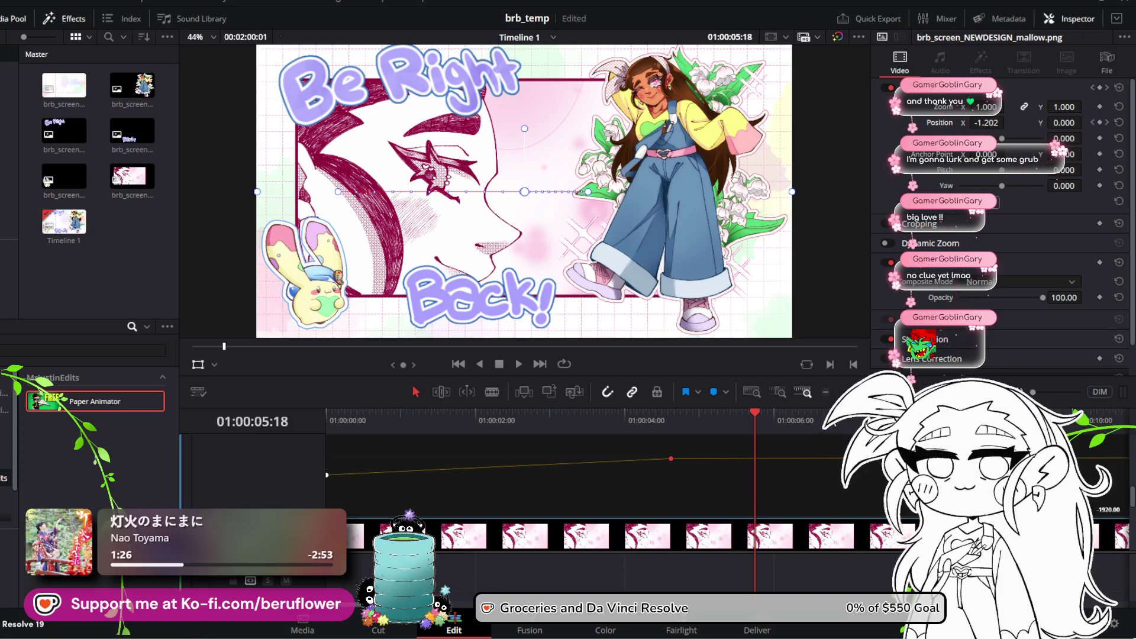
{"action": "scroll", "coordinate": [615, 585], "scroll_direction": "right", "scroll_amount": 15}
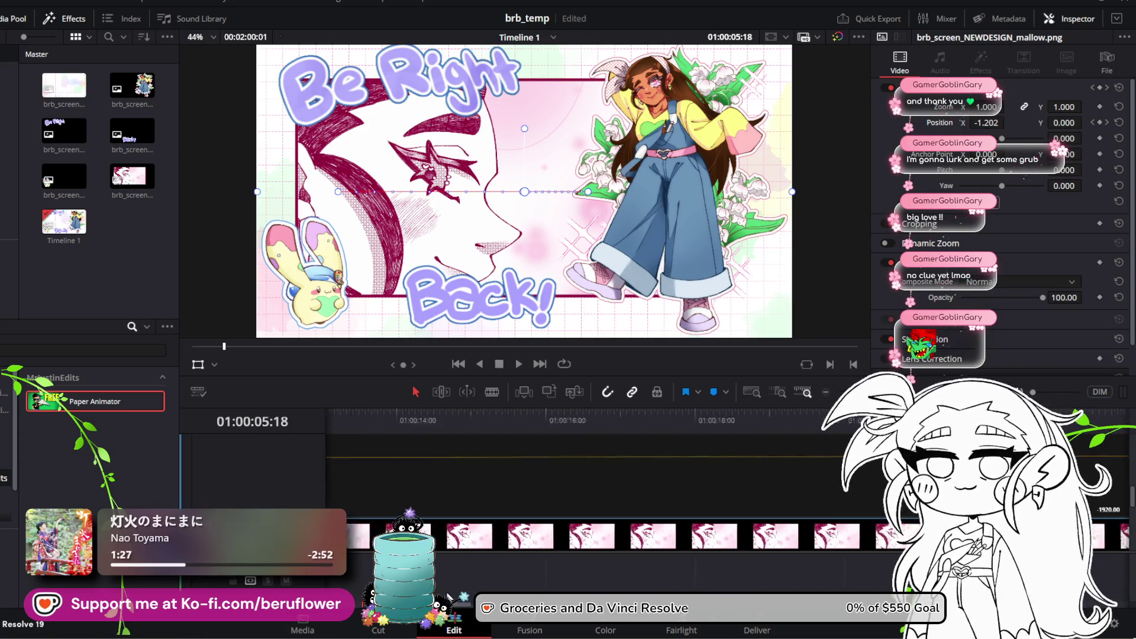
{"action": "scroll", "coordinate": [617, 586], "scroll_direction": "right", "scroll_amount": 2}
{"action": "scroll", "coordinate": [637, 583], "scroll_direction": "right", "scroll_amount": 2}
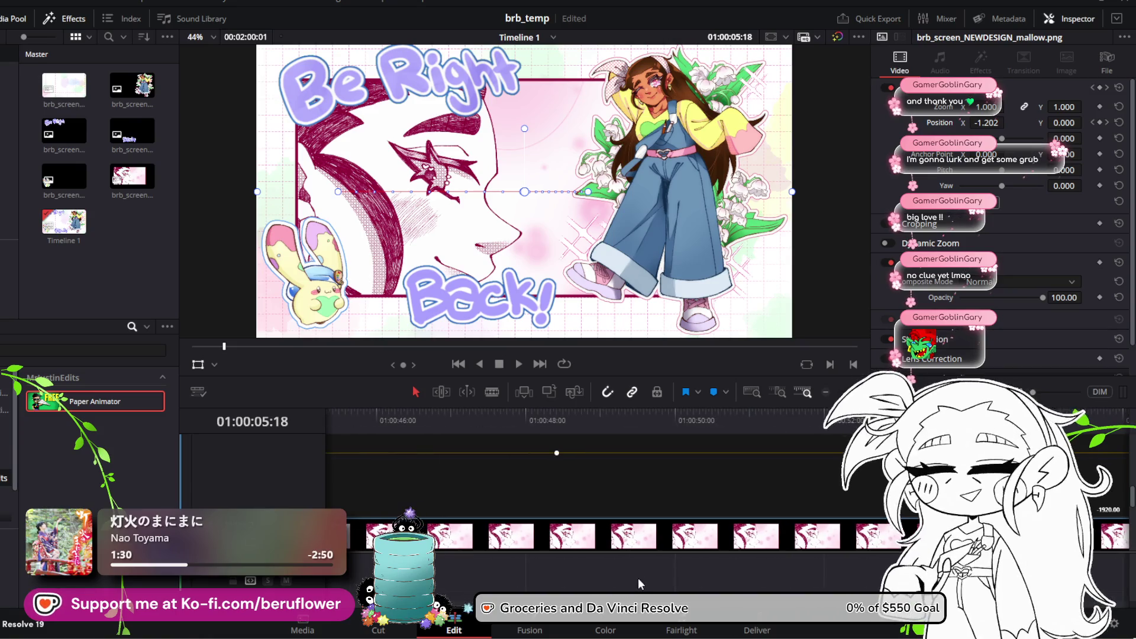
{"action": "left_click_drag", "start_coordinate": [561, 443], "coordinate": [557, 451]}
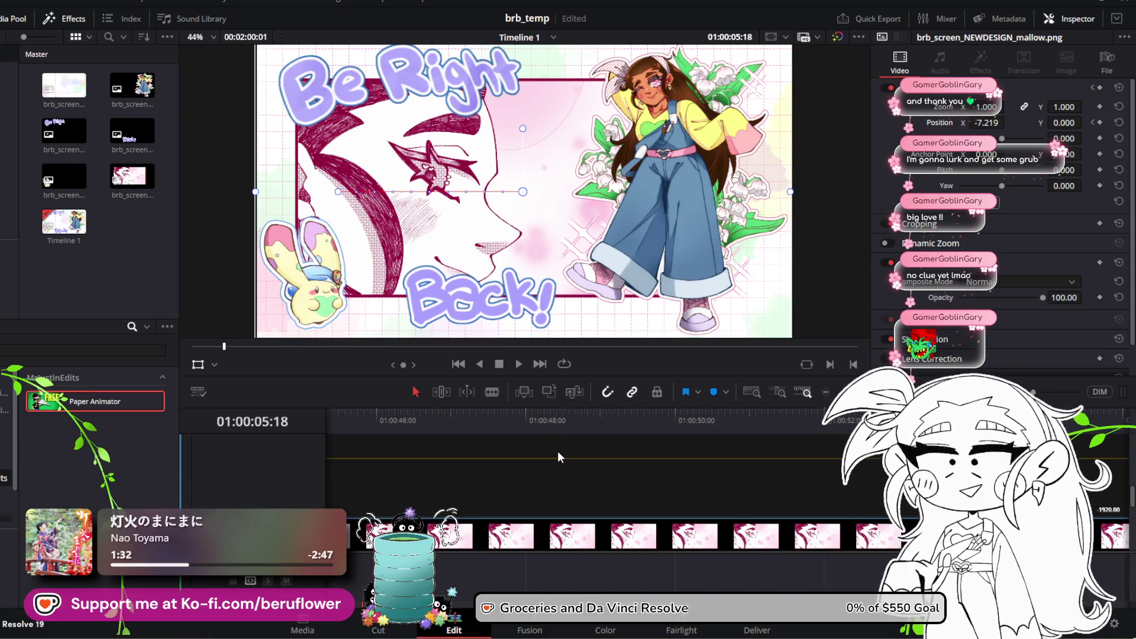